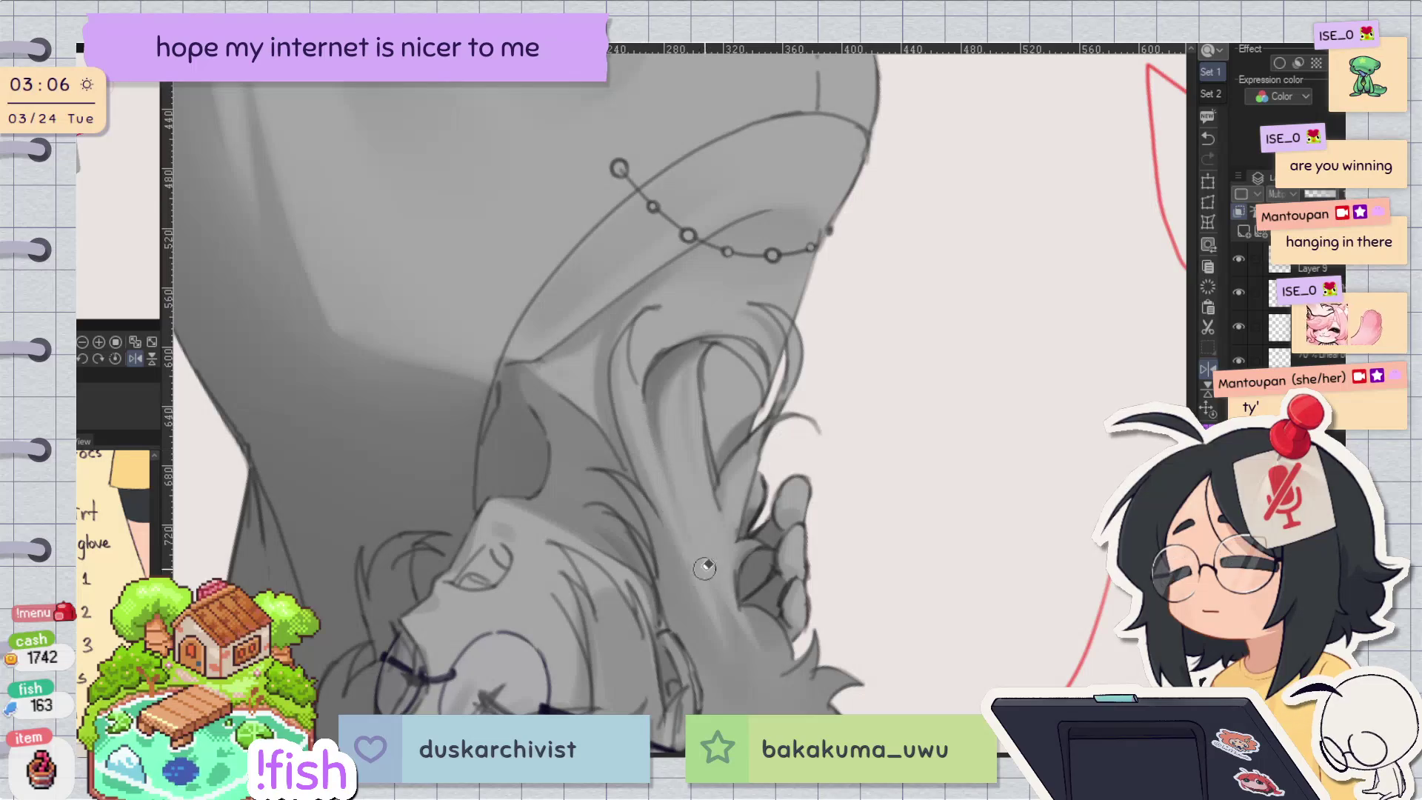
# Step: Paint a curved hair strand and a faint stroke over the hand, then check it upright and mirrored
pyautogui.moveTo(628, 331); pyautogui.dragTo(628, 442)
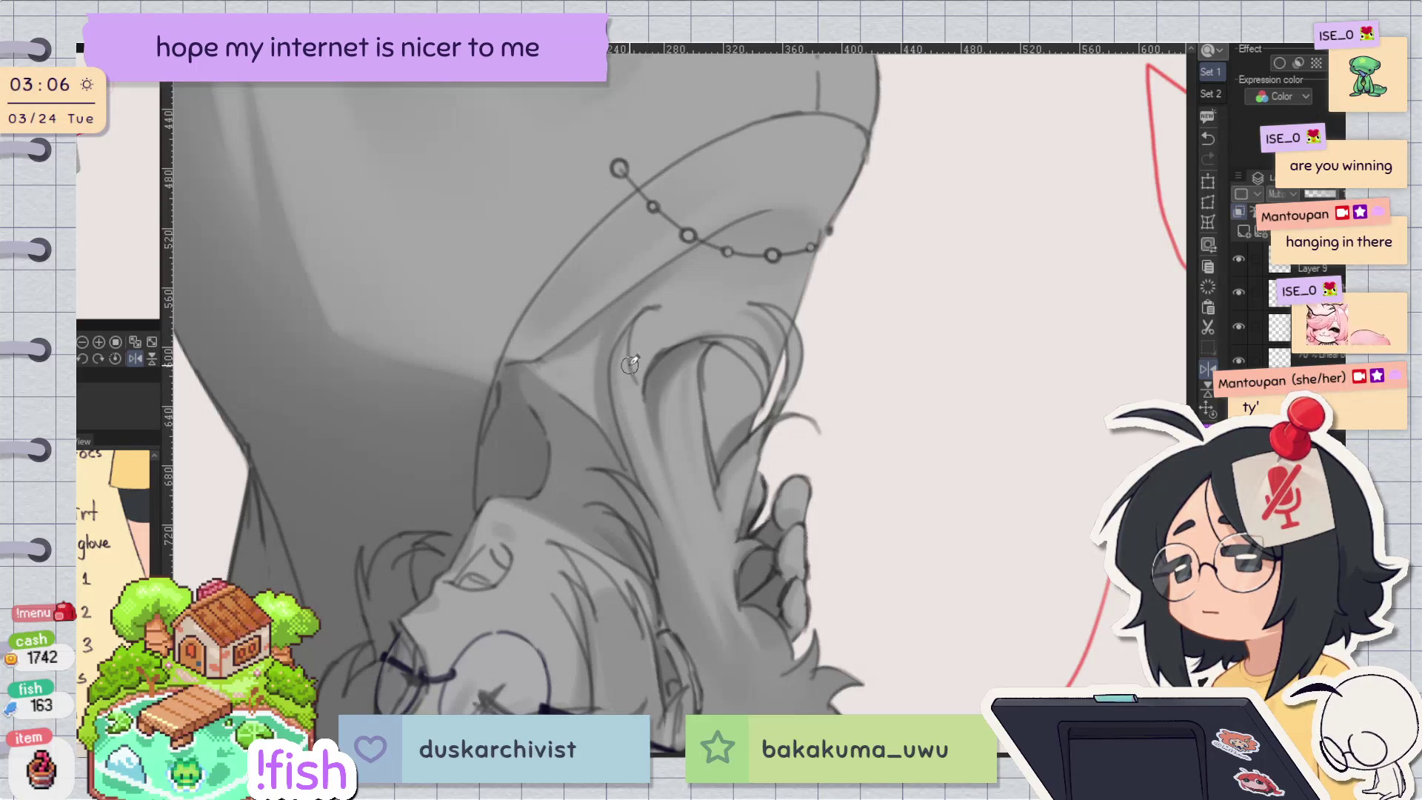
pyautogui.moveTo(698, 349); pyautogui.dragTo(694, 441)
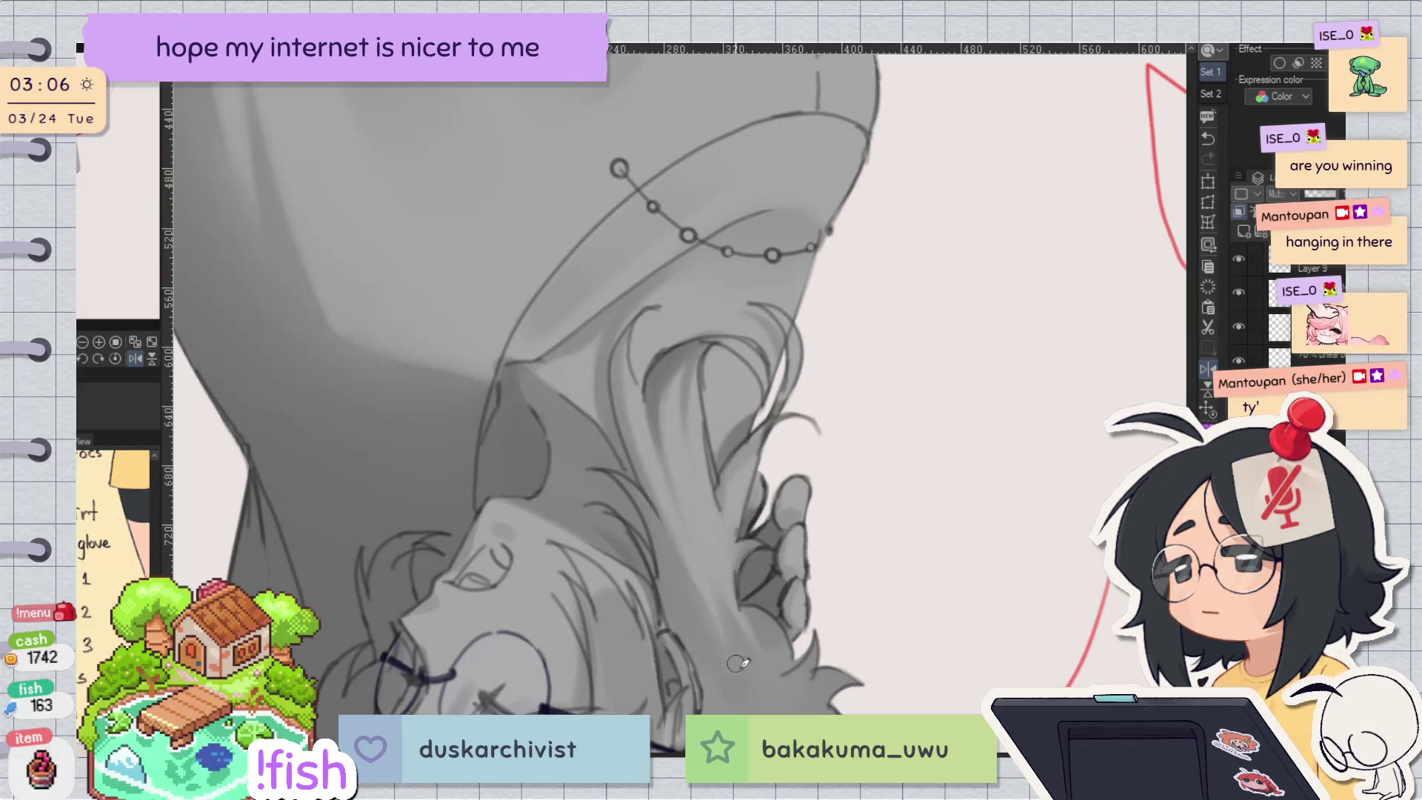
pyautogui.hotkey('ctrl', 'r')
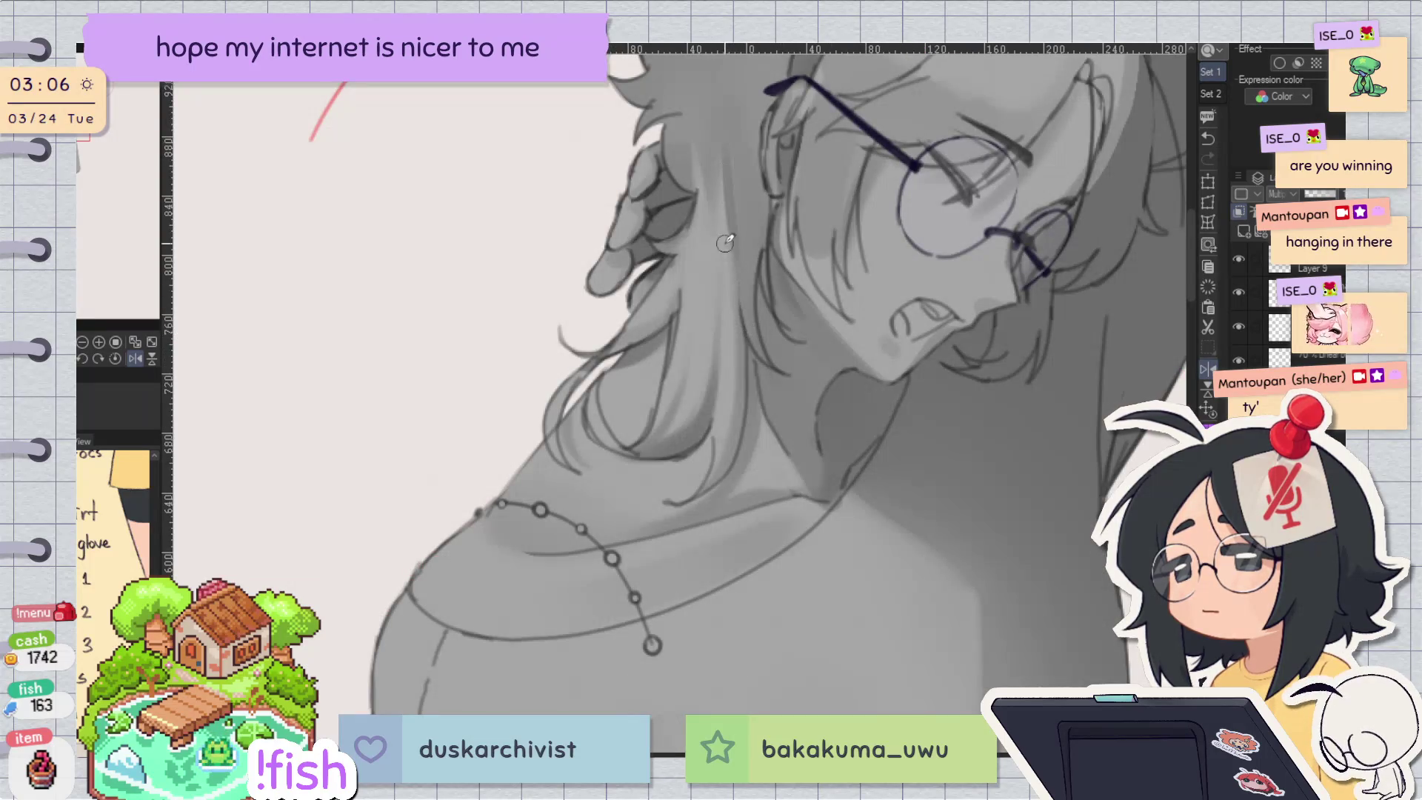
pyautogui.press('h')
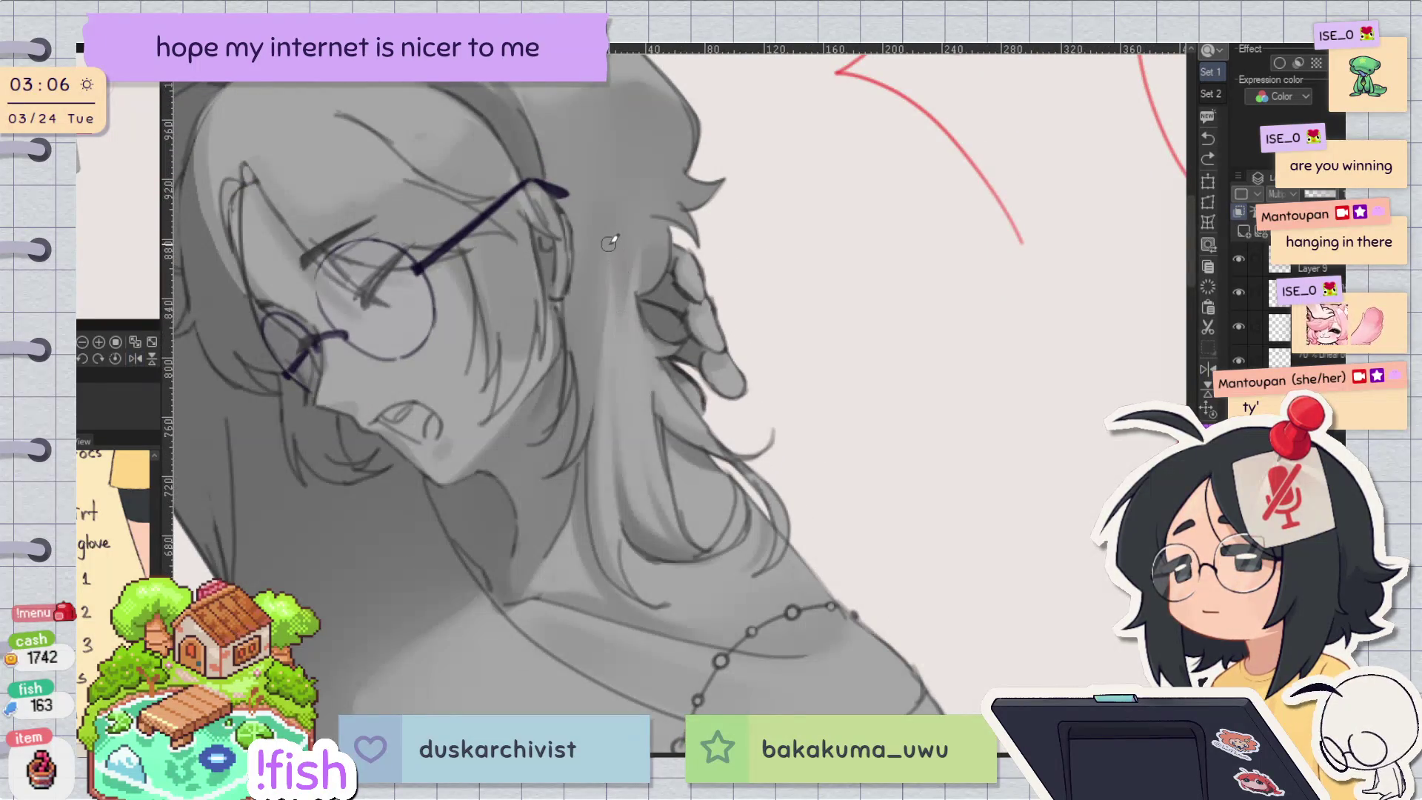
# Step: Add a short hair stroke, undo it, and compare mirrored views before framing the whole head
pyautogui.moveTo(593, 374); pyautogui.dragTo(587, 398)
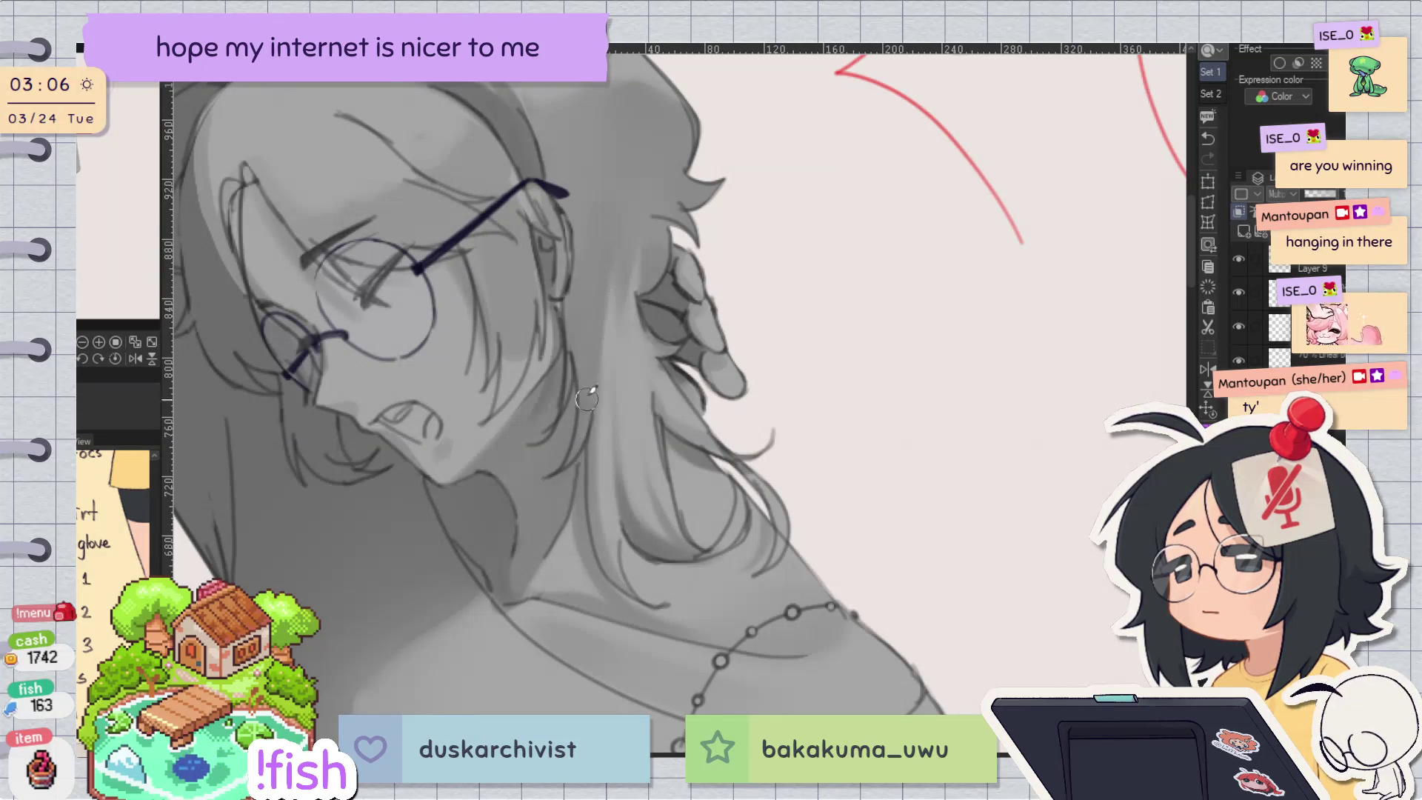
pyautogui.press('h')
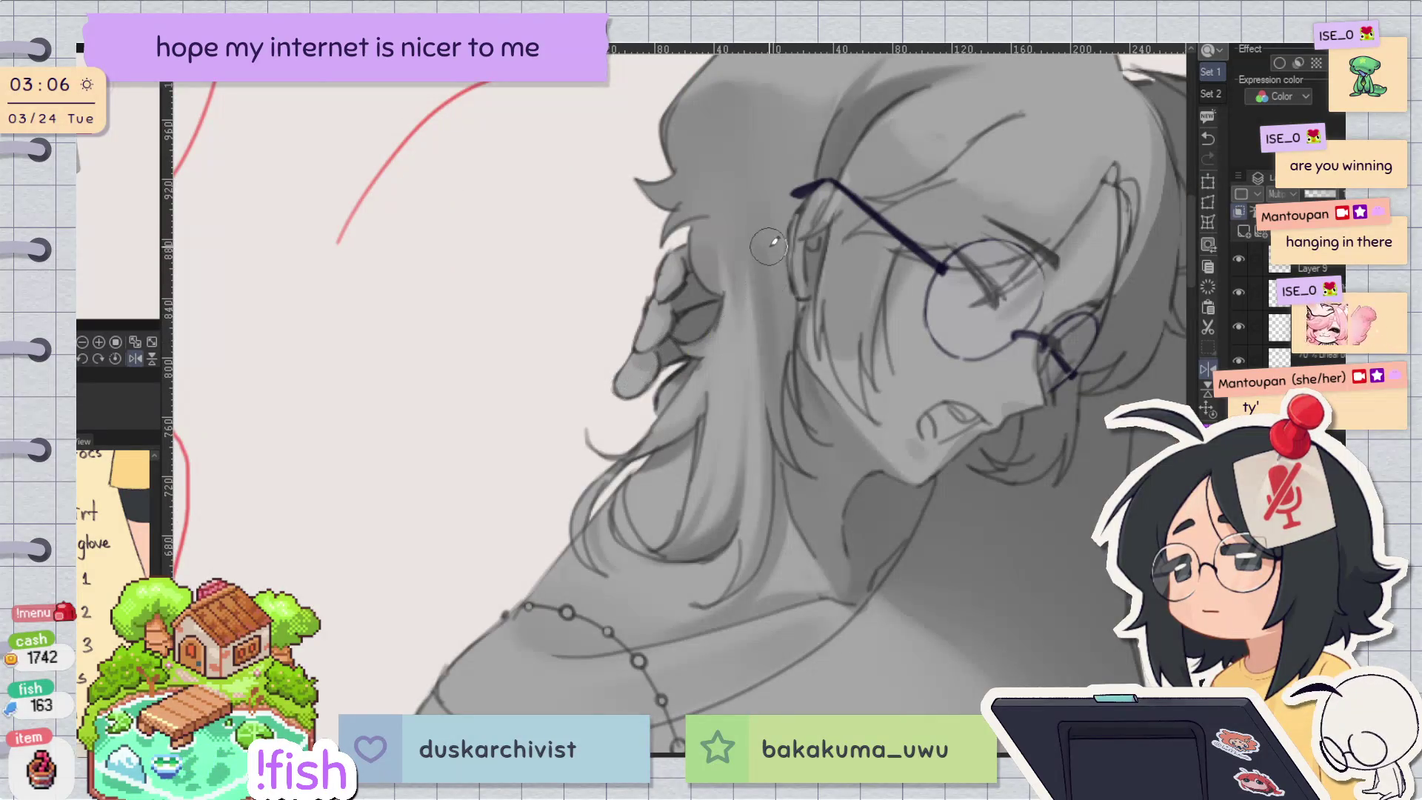
pyautogui.hotkey('ctrl', 'z')
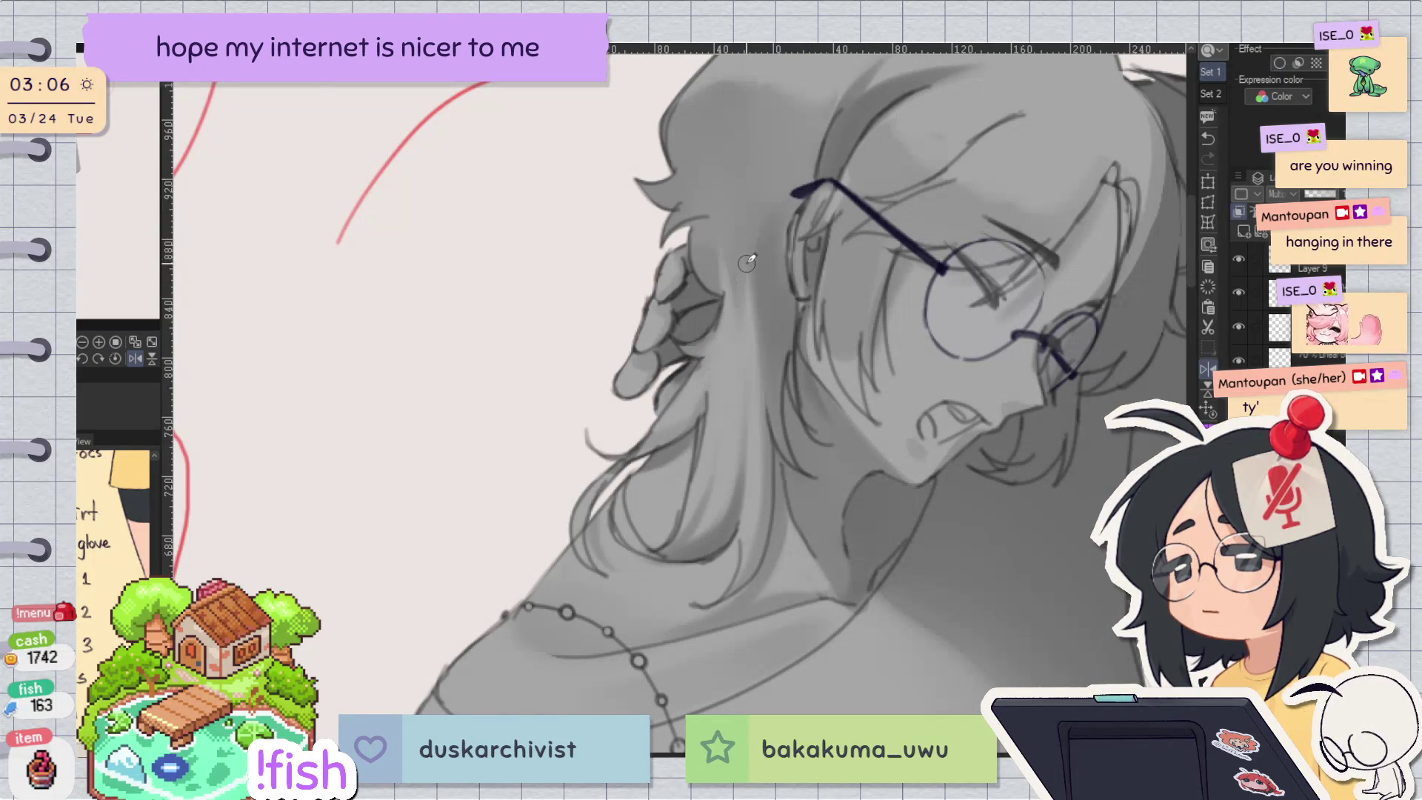
pyautogui.press('h')
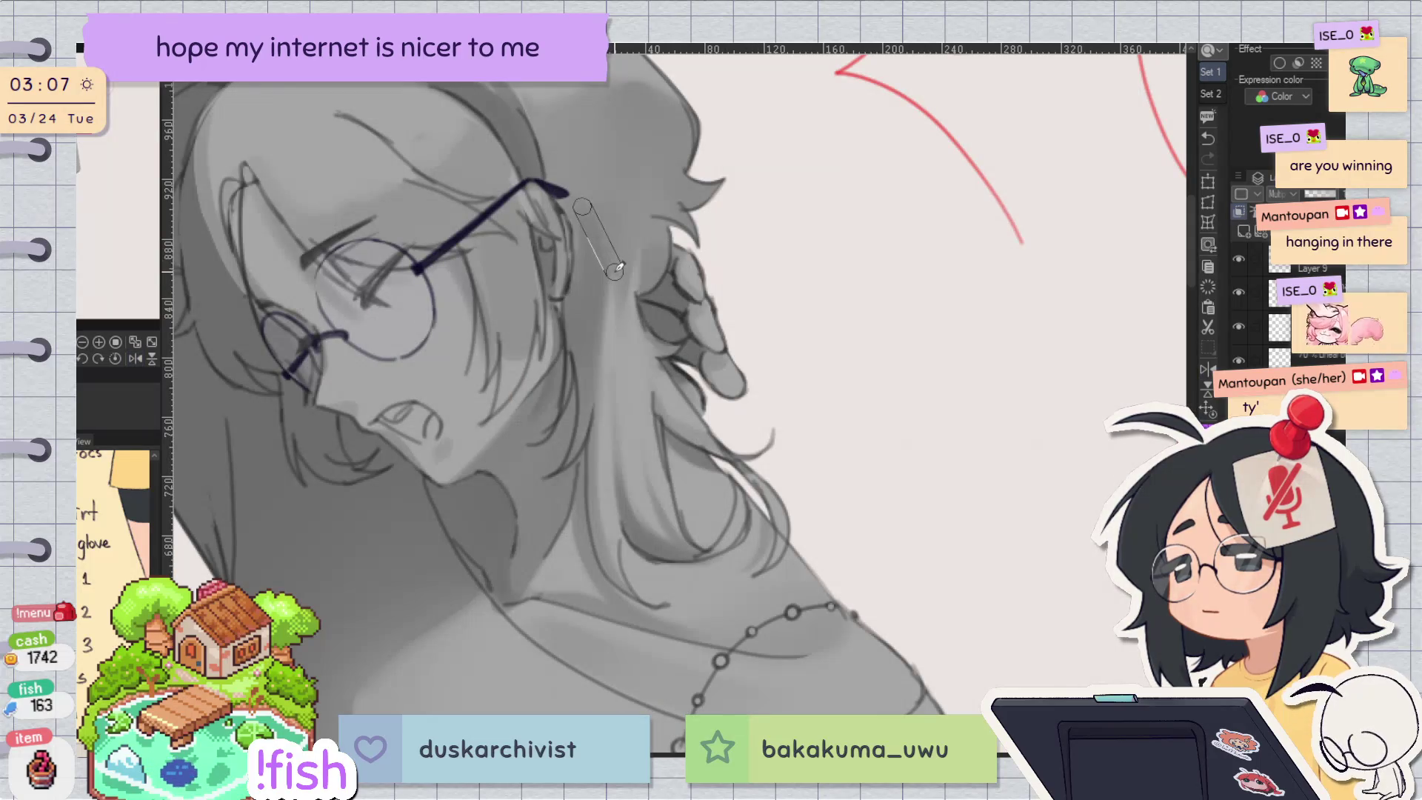
pyautogui.press('h')
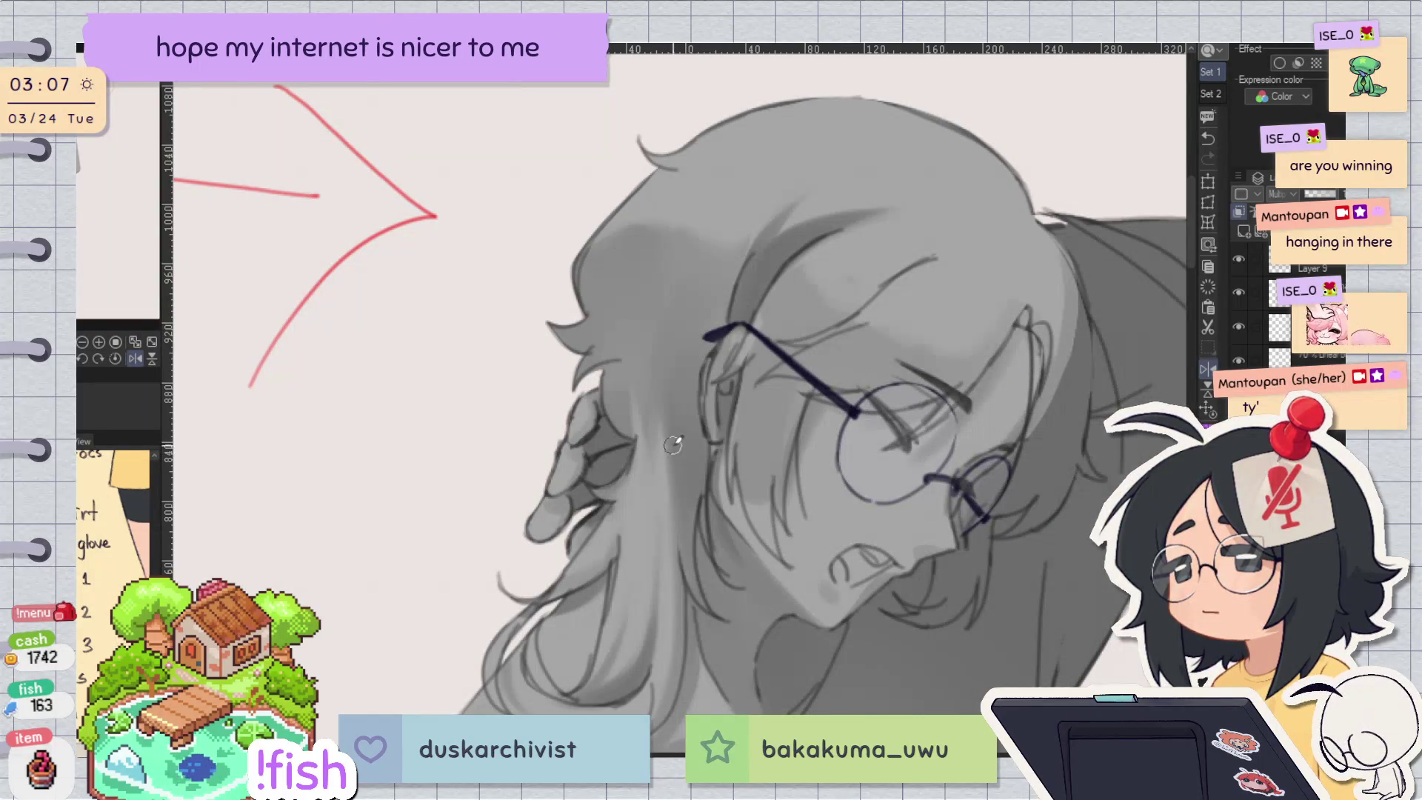
pyautogui.press('h')
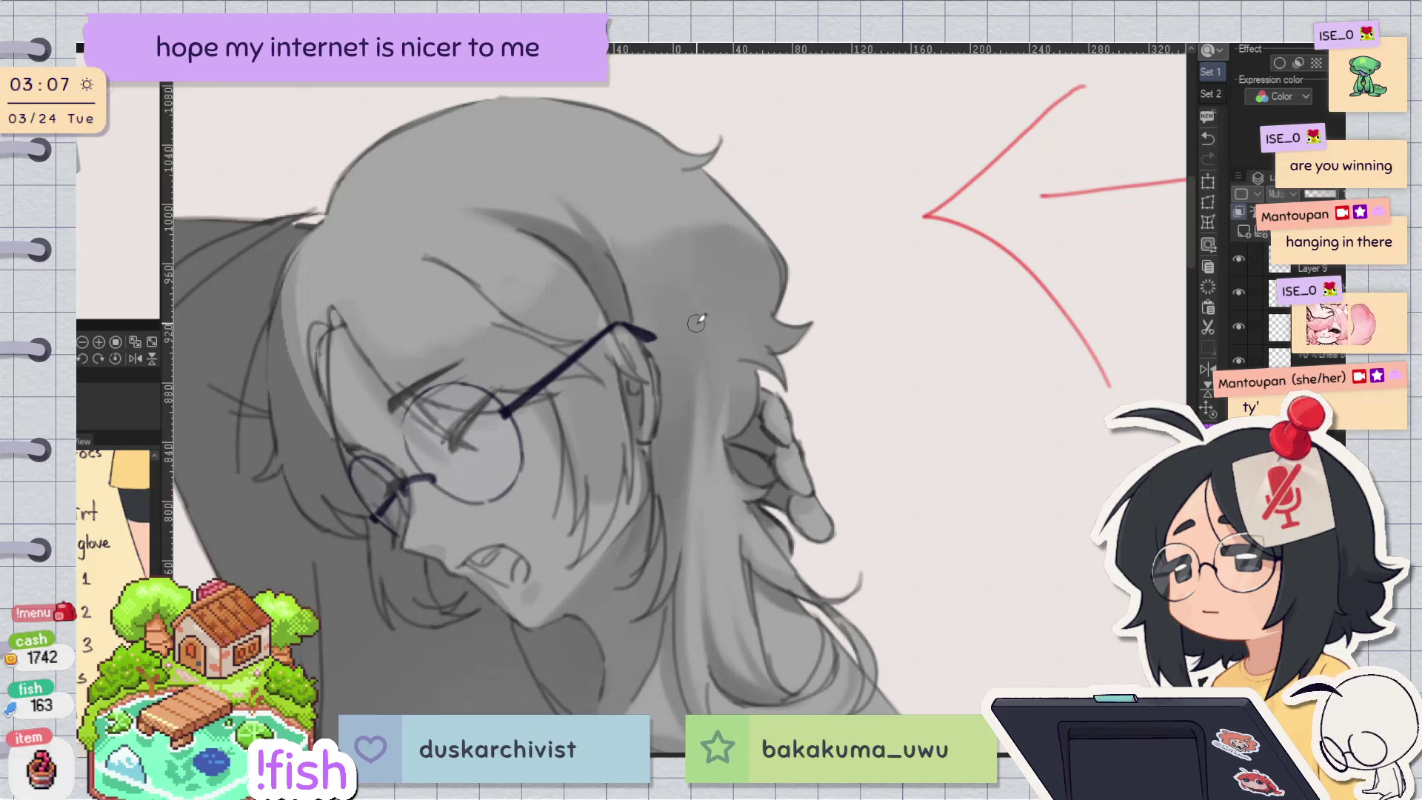
pyautogui.press('h')
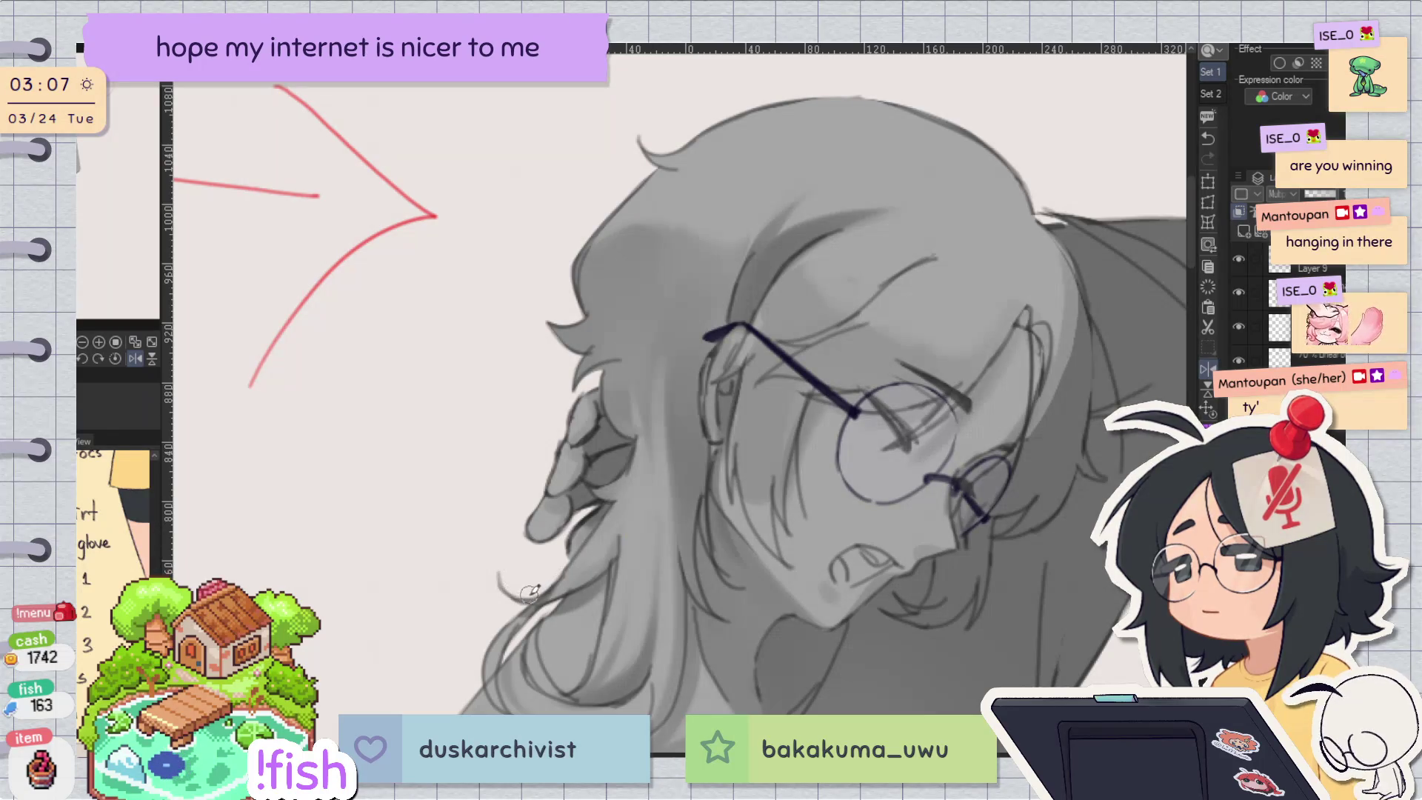
pyautogui.moveTo(699, 295); pyautogui.dragTo(668, 391)
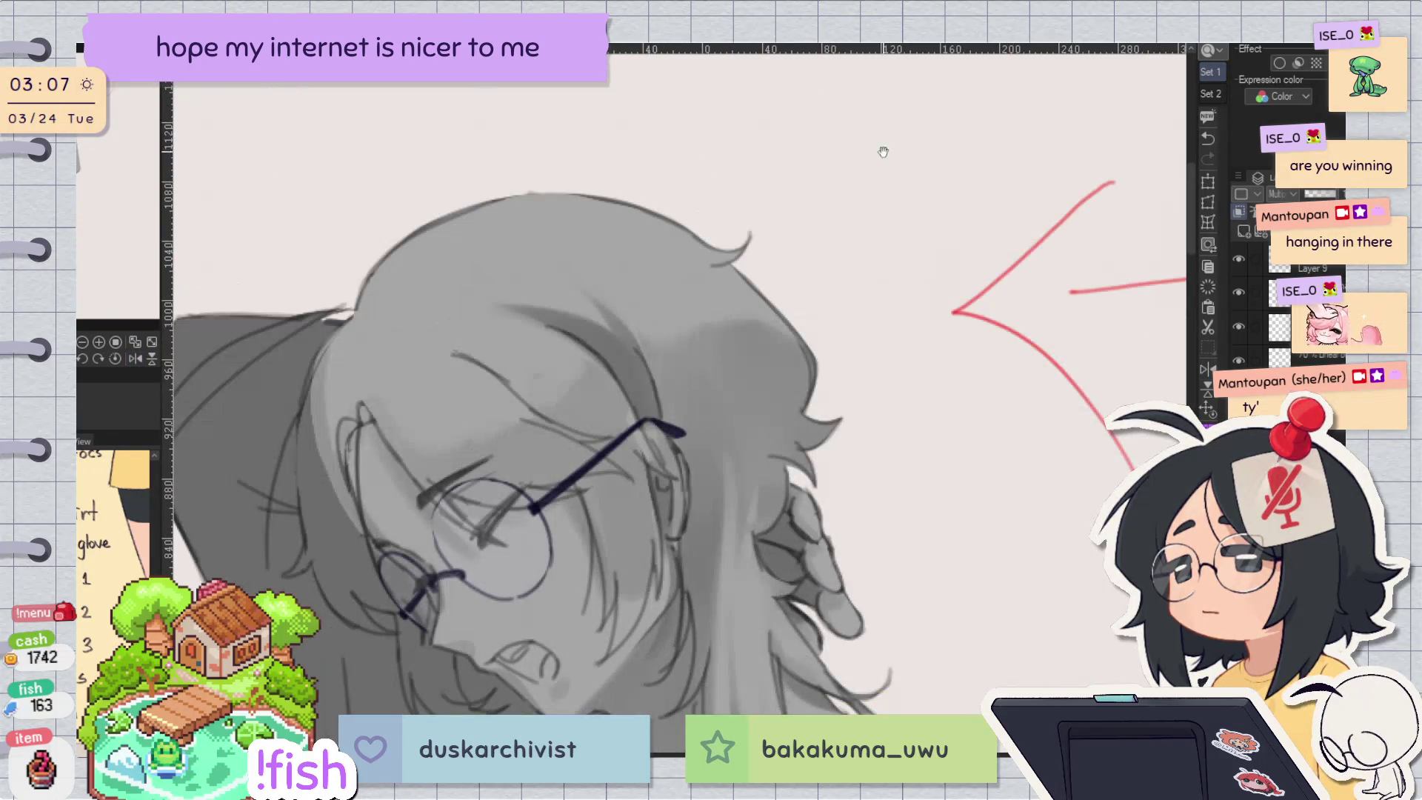
# Step: Check the whole figure mirrored, then redraw a soft stroke along the hair edge beside the hand
pyautogui.scroll(-5, 860, 267)
pyautogui.press('h')
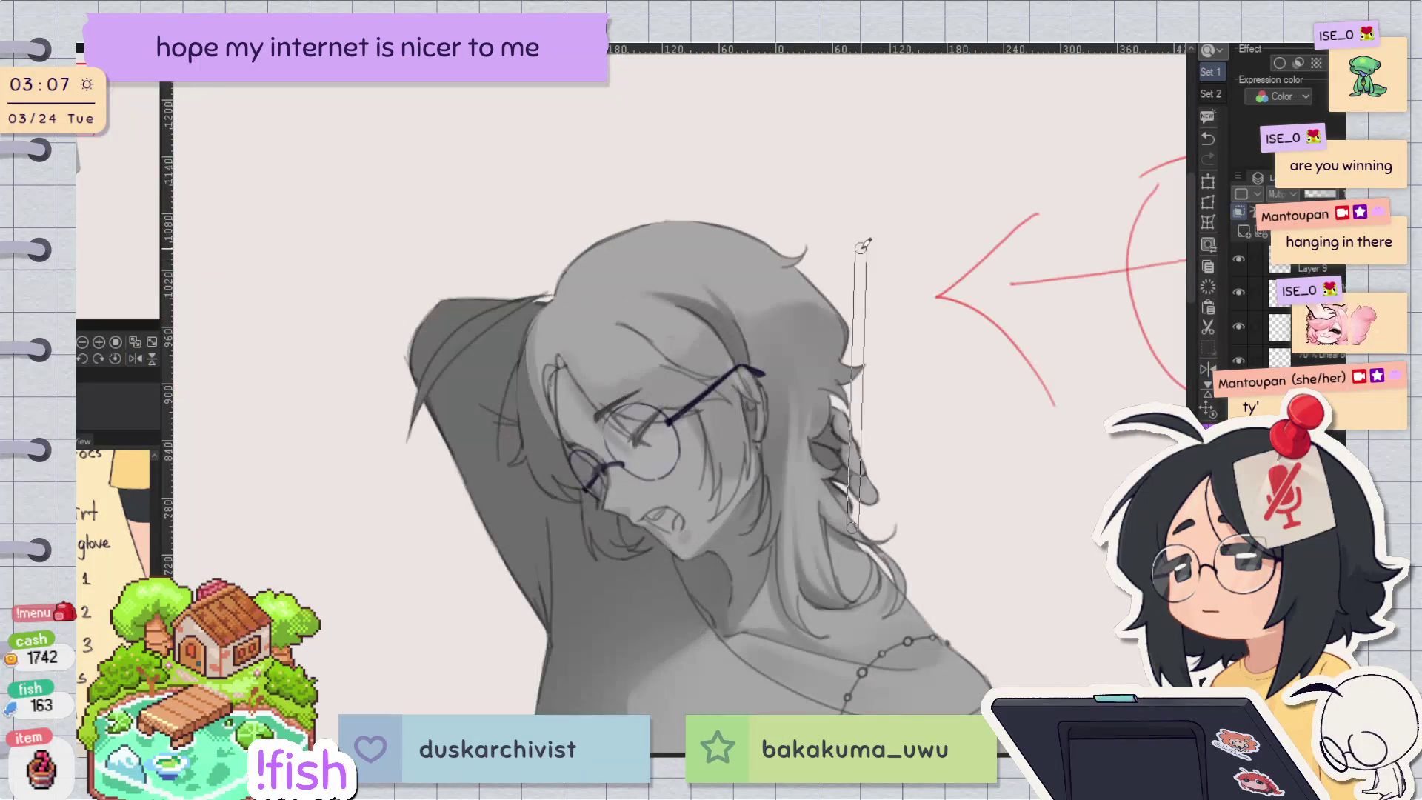
pyautogui.press('h')
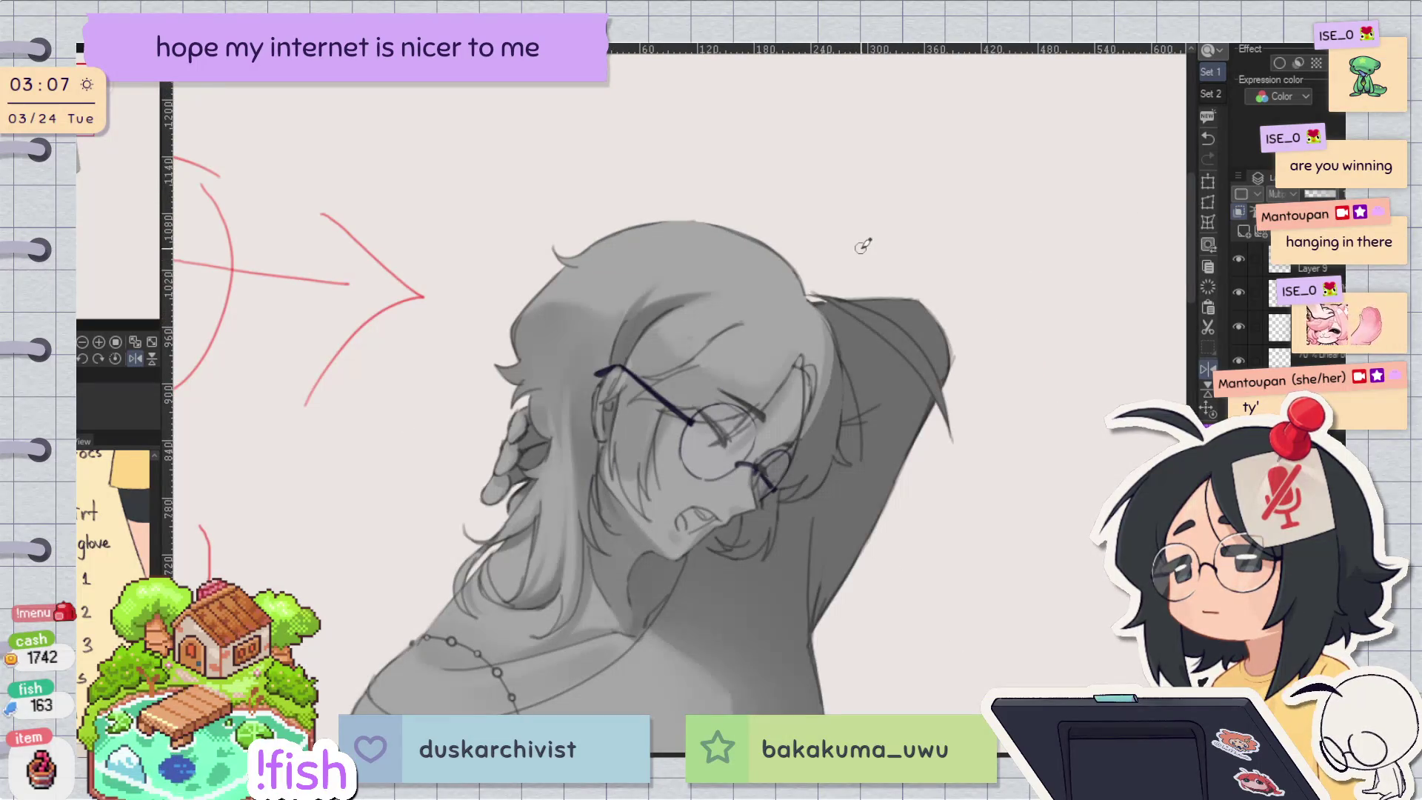
pyautogui.press('h')
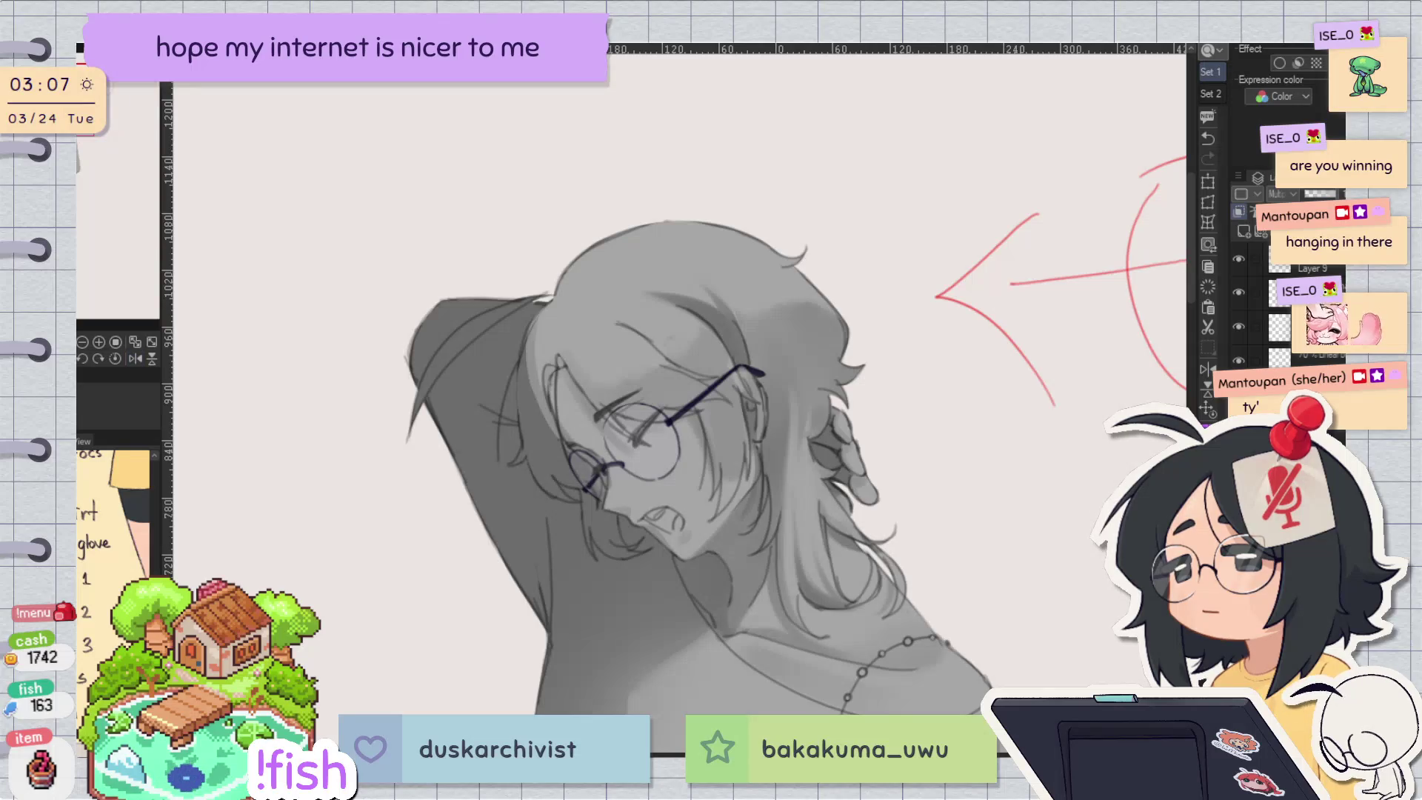
pyautogui.press('h')
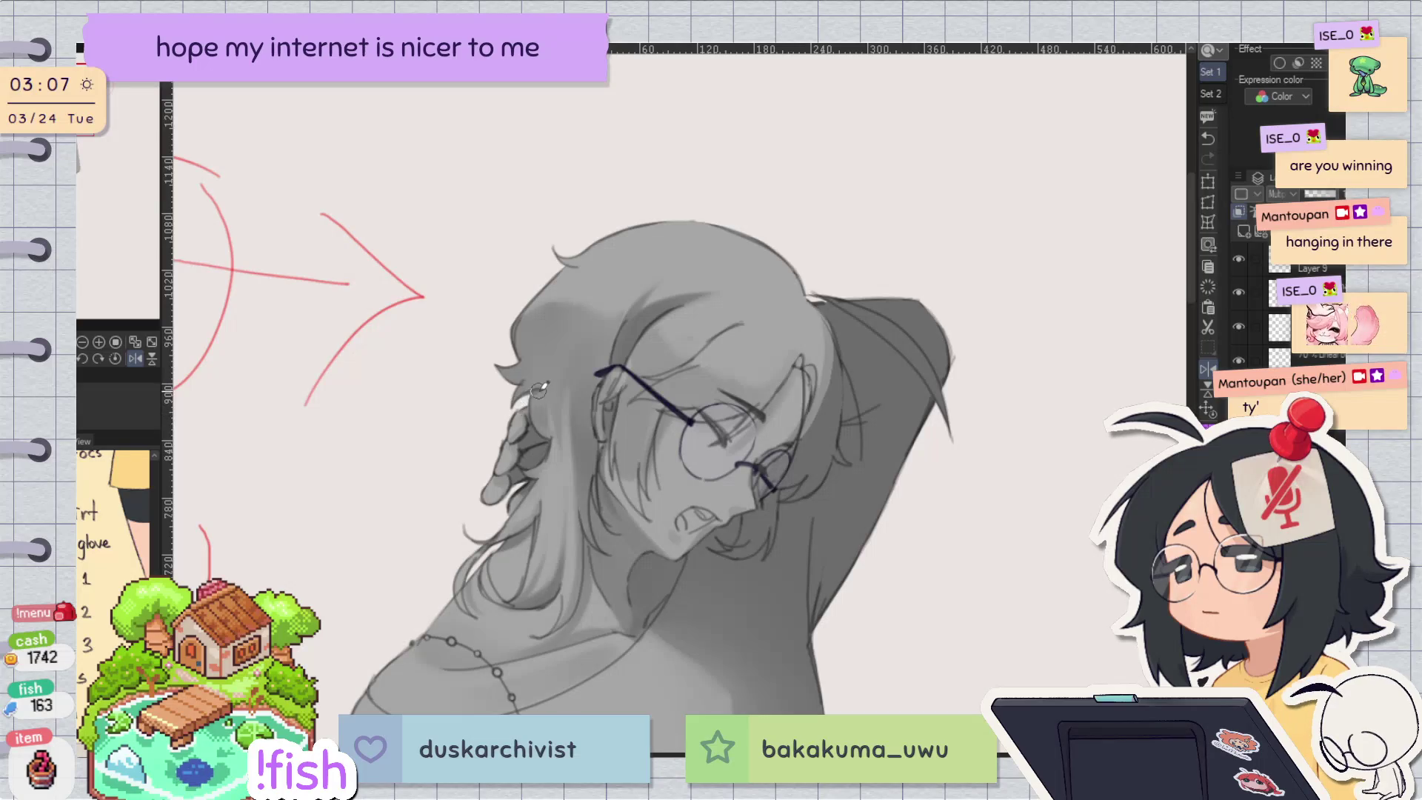
pyautogui.press('h')
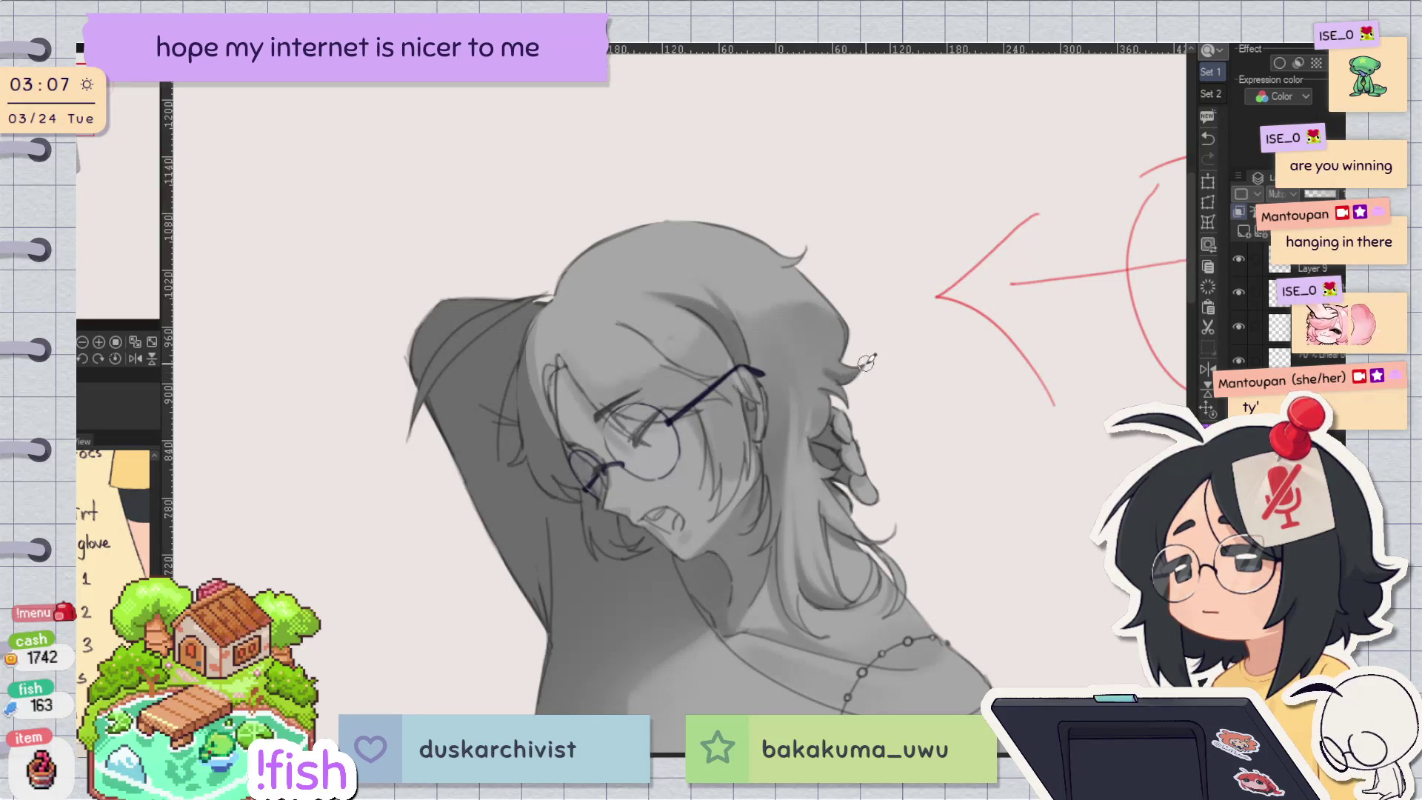
pyautogui.scroll(3, 835, 372)
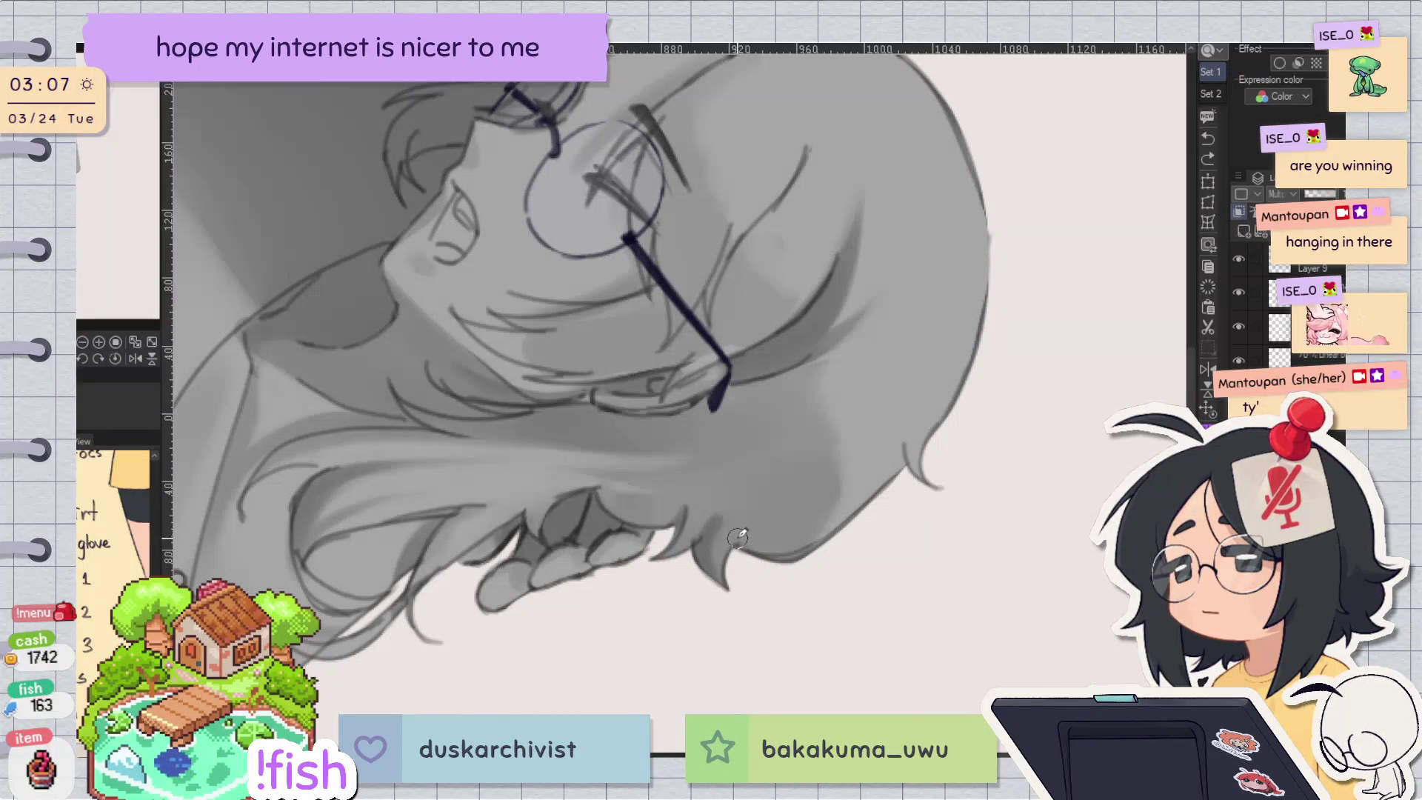
pyautogui.moveTo(741, 508); pyautogui.dragTo(737, 596)
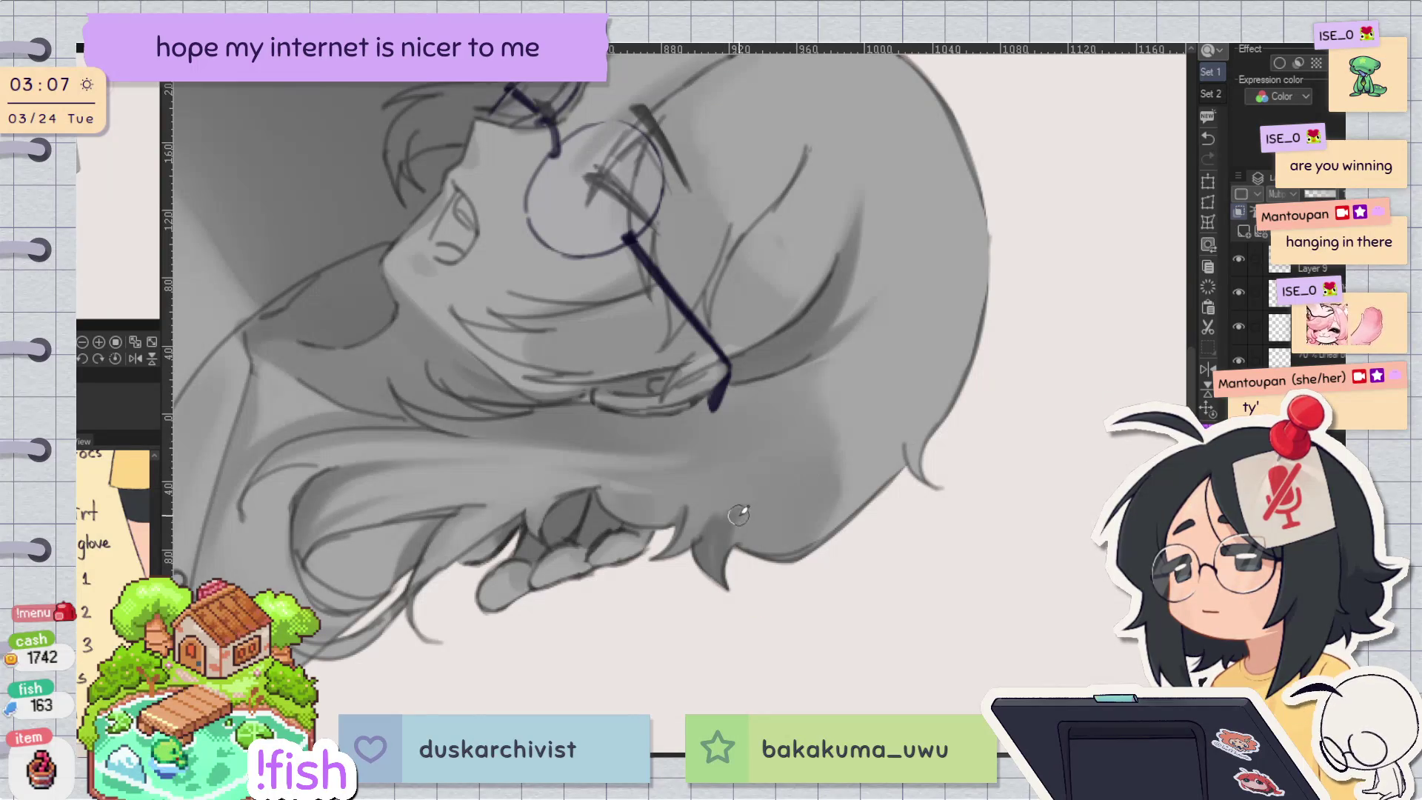
pyautogui.hotkey('ctrl', 'z')
pyautogui.moveTo(728, 565); pyautogui.dragTo(733, 524)
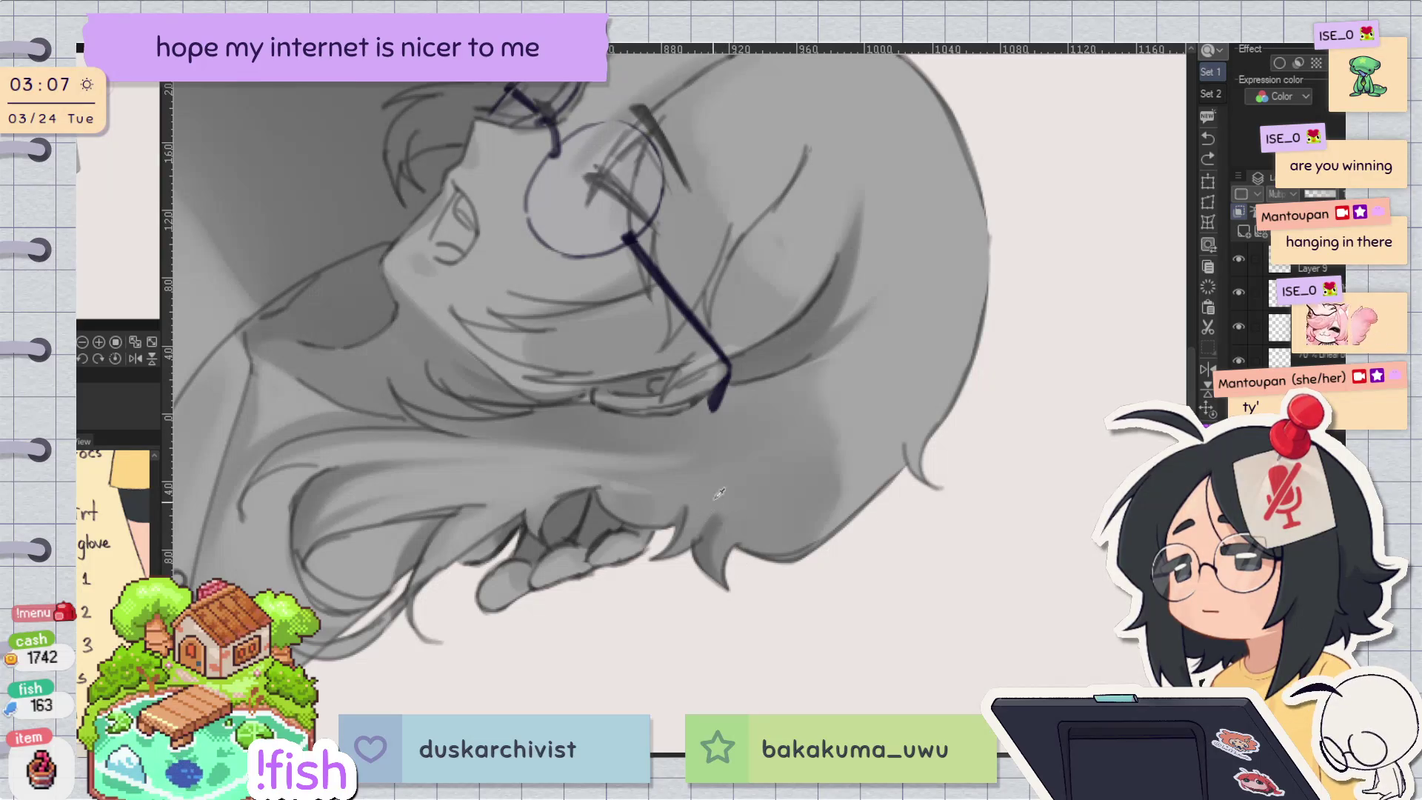
# Step: Add a stroke beside the side of the head and check it mirrored
pyautogui.hotkey('ctrl', '0')
pyautogui.scroll(2, 940, 282)
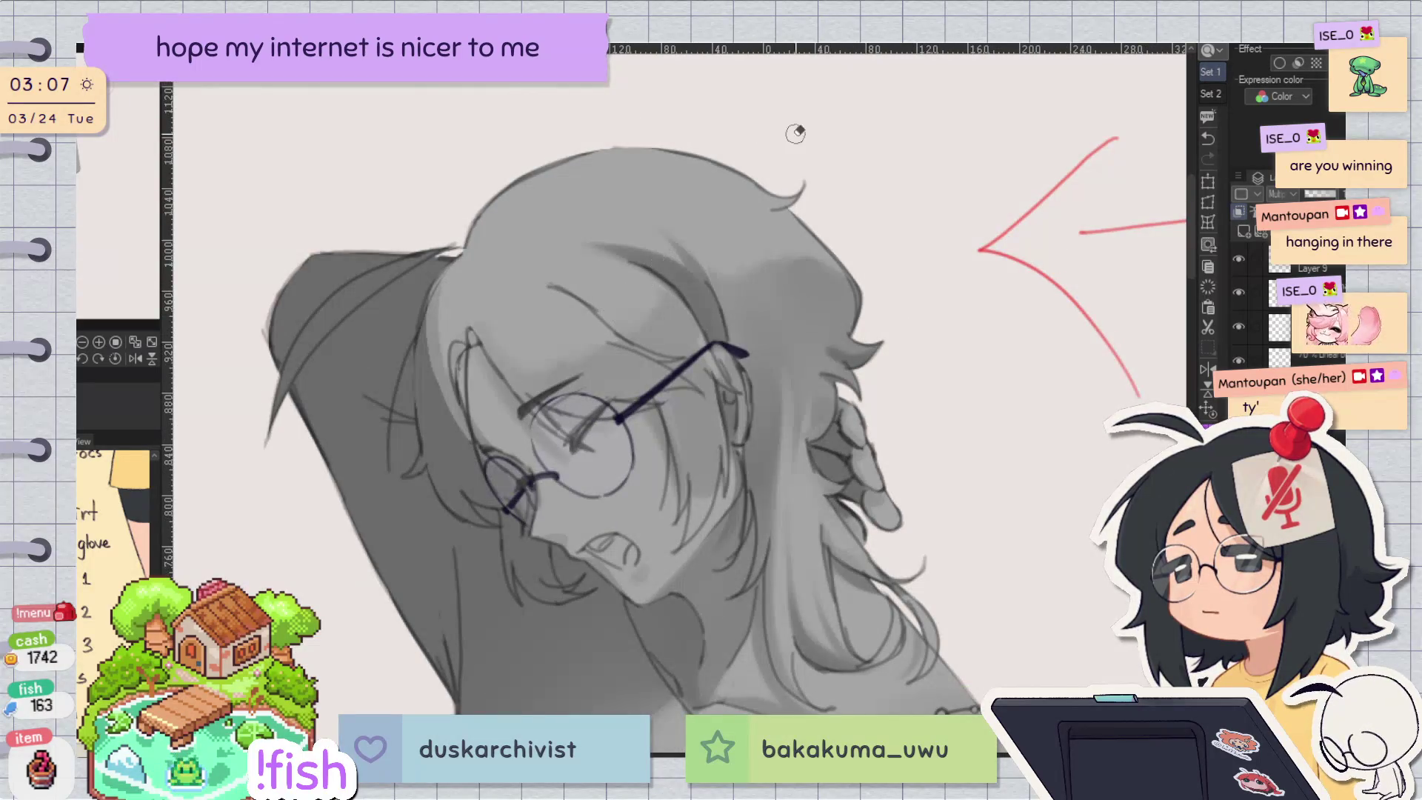
pyautogui.moveTo(622, 316)
pyautogui.mouseDown()
pyautogui.moveTo(447, 326)
pyautogui.moveTo(475, 429)
pyautogui.mouseUp()
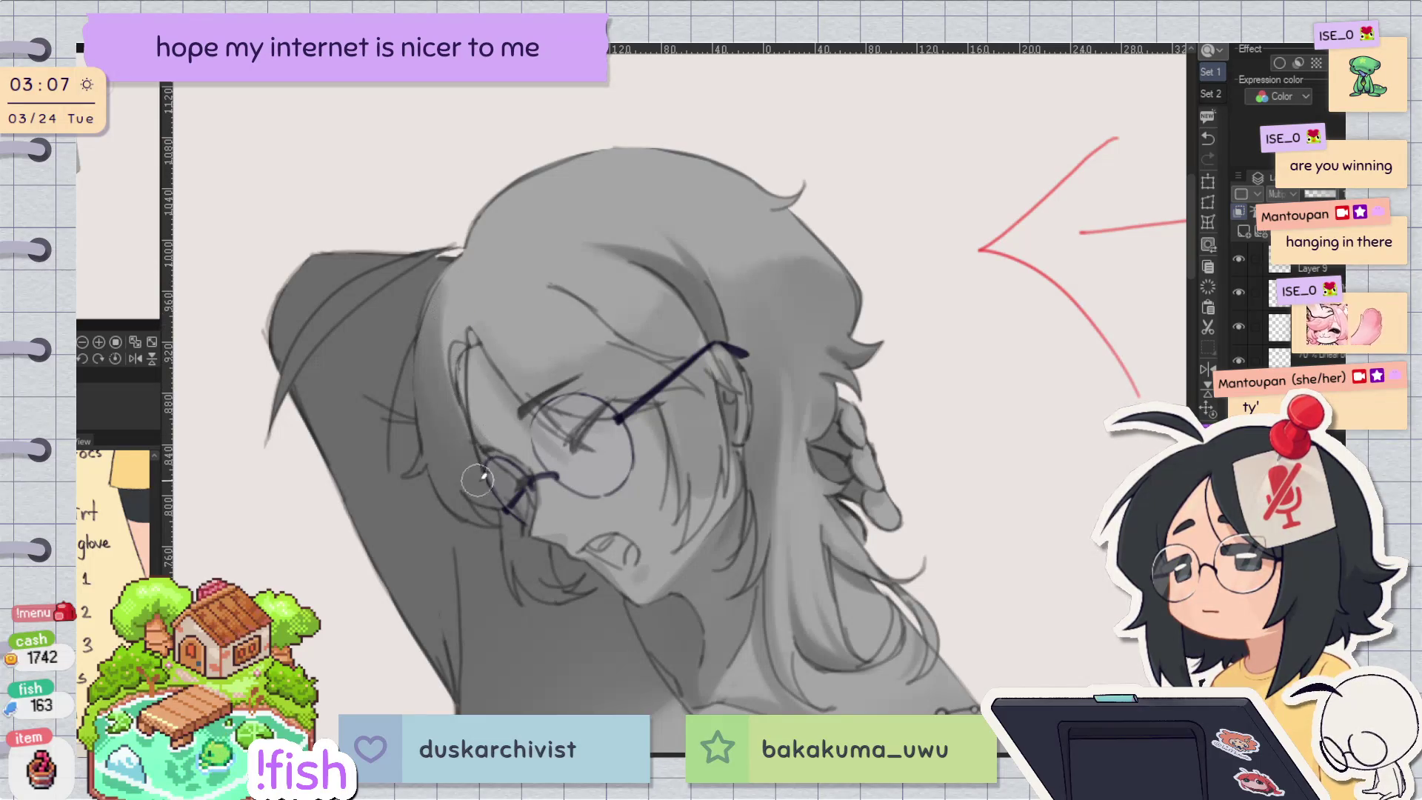
pyautogui.press('h')
pyautogui.press('h')
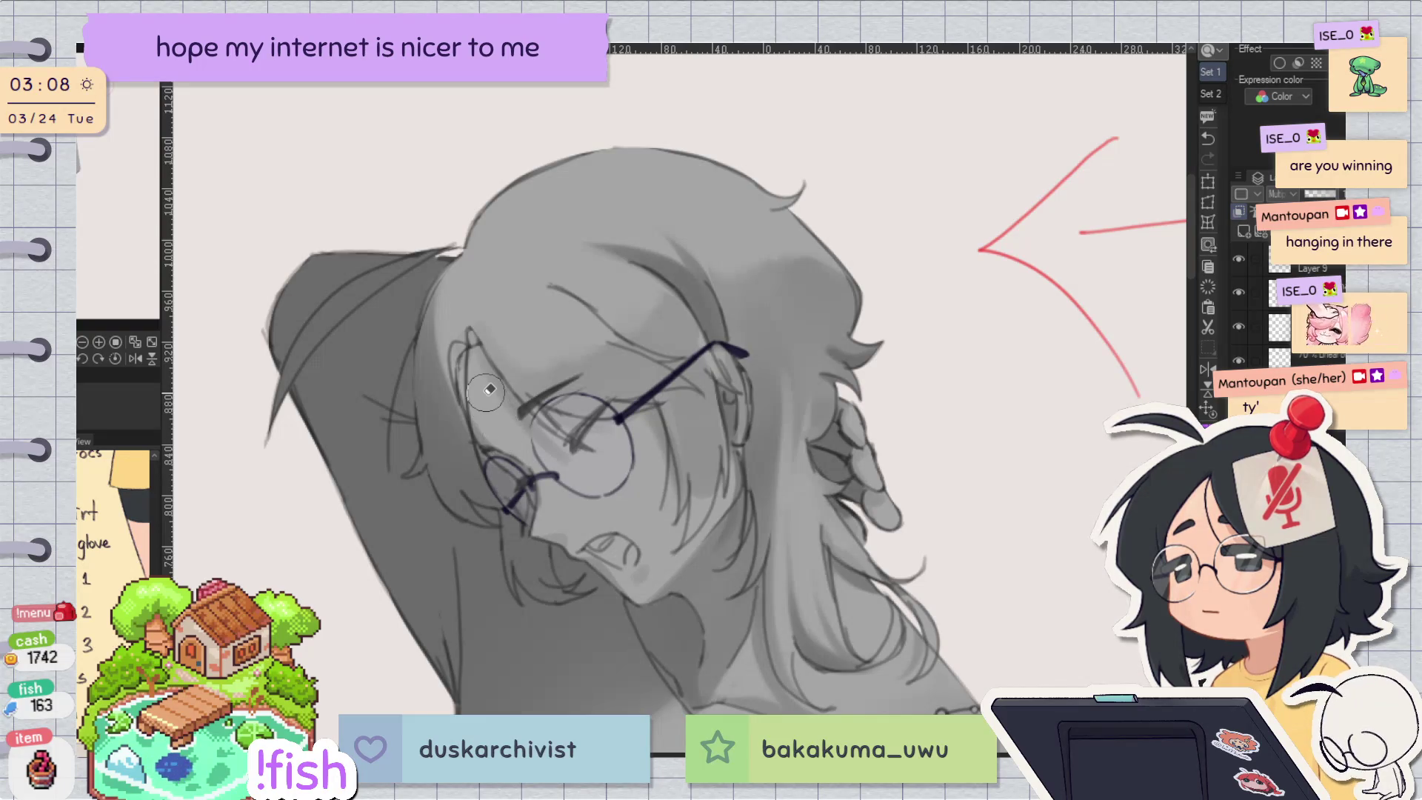
pyautogui.press('h')
pyautogui.press('h')
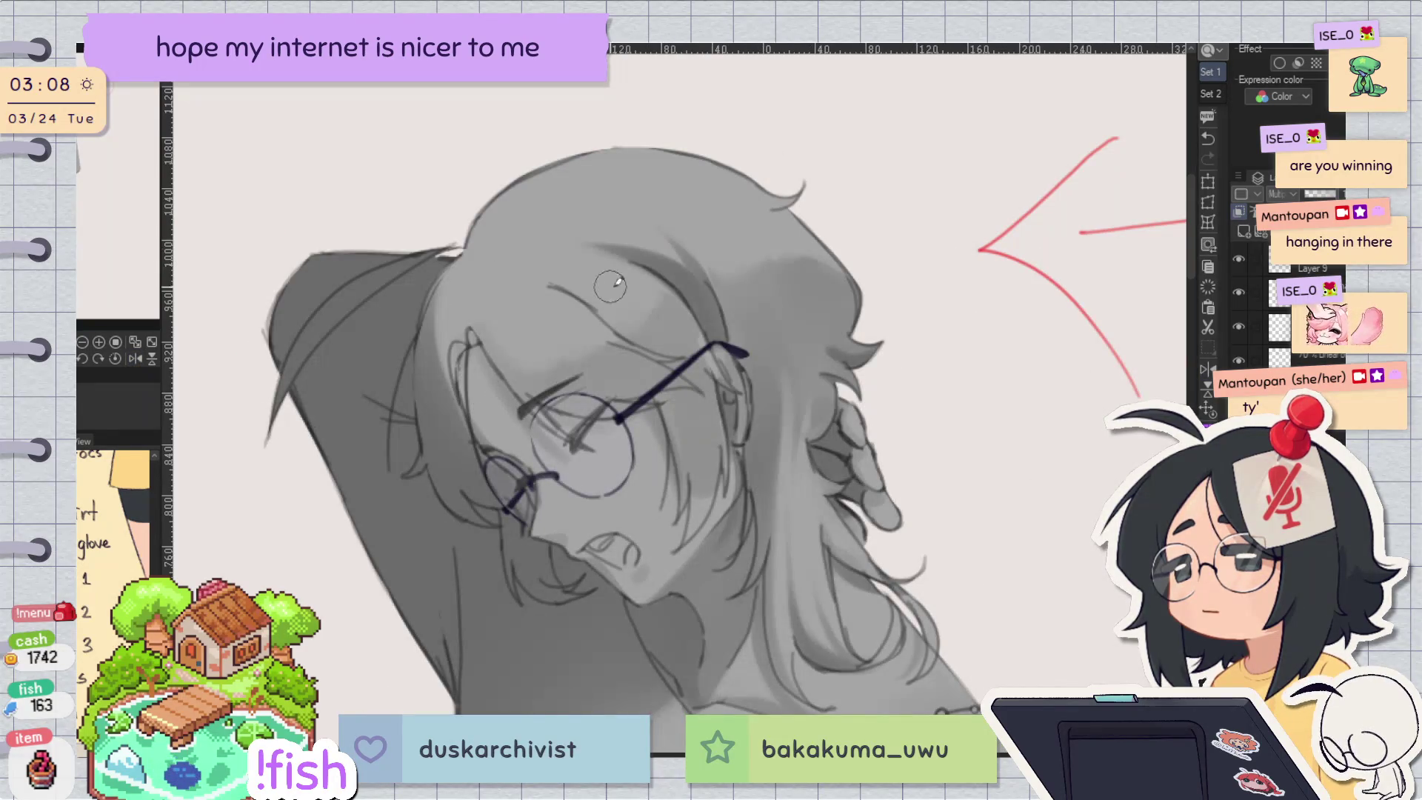
pyautogui.moveTo(955, 298); pyautogui.dragTo(804, 278)
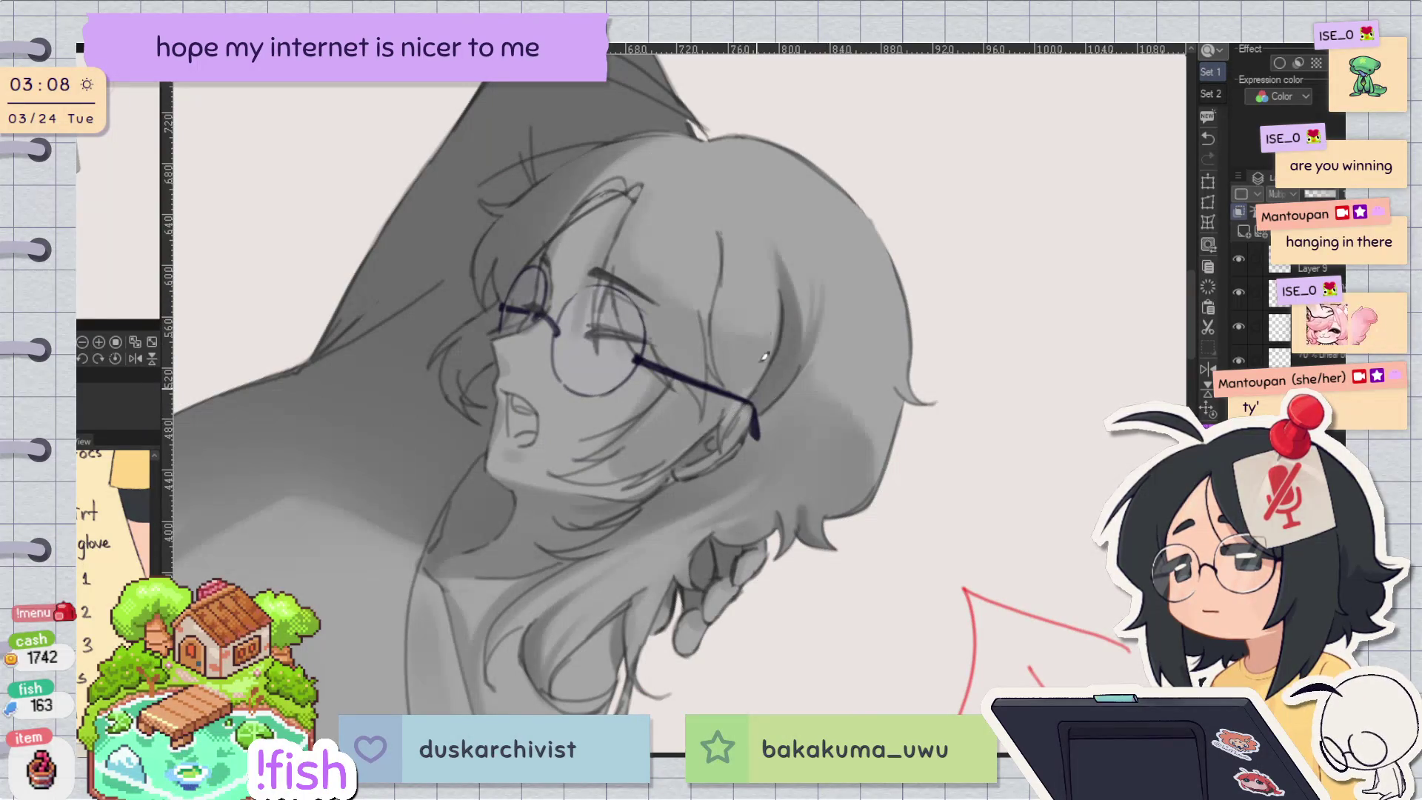
# Step: Redraw hair strands beside the ear and near the glasses, undoing the last one
pyautogui.moveTo(724, 211)
pyautogui.mouseDown()
pyautogui.moveTo(714, 292)
pyautogui.moveTo(791, 297)
pyautogui.mouseUp()
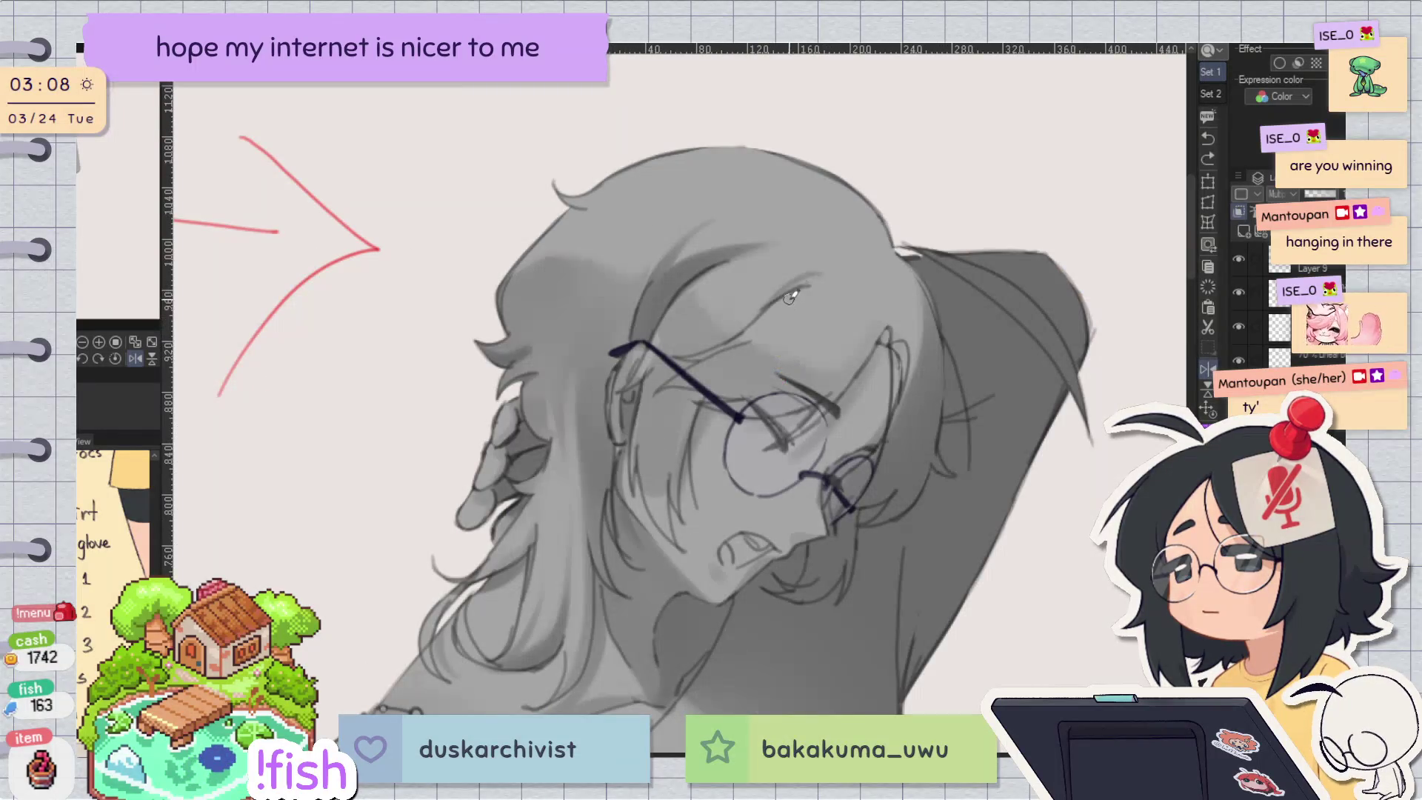
pyautogui.moveTo(770, 304); pyautogui.dragTo(809, 283)
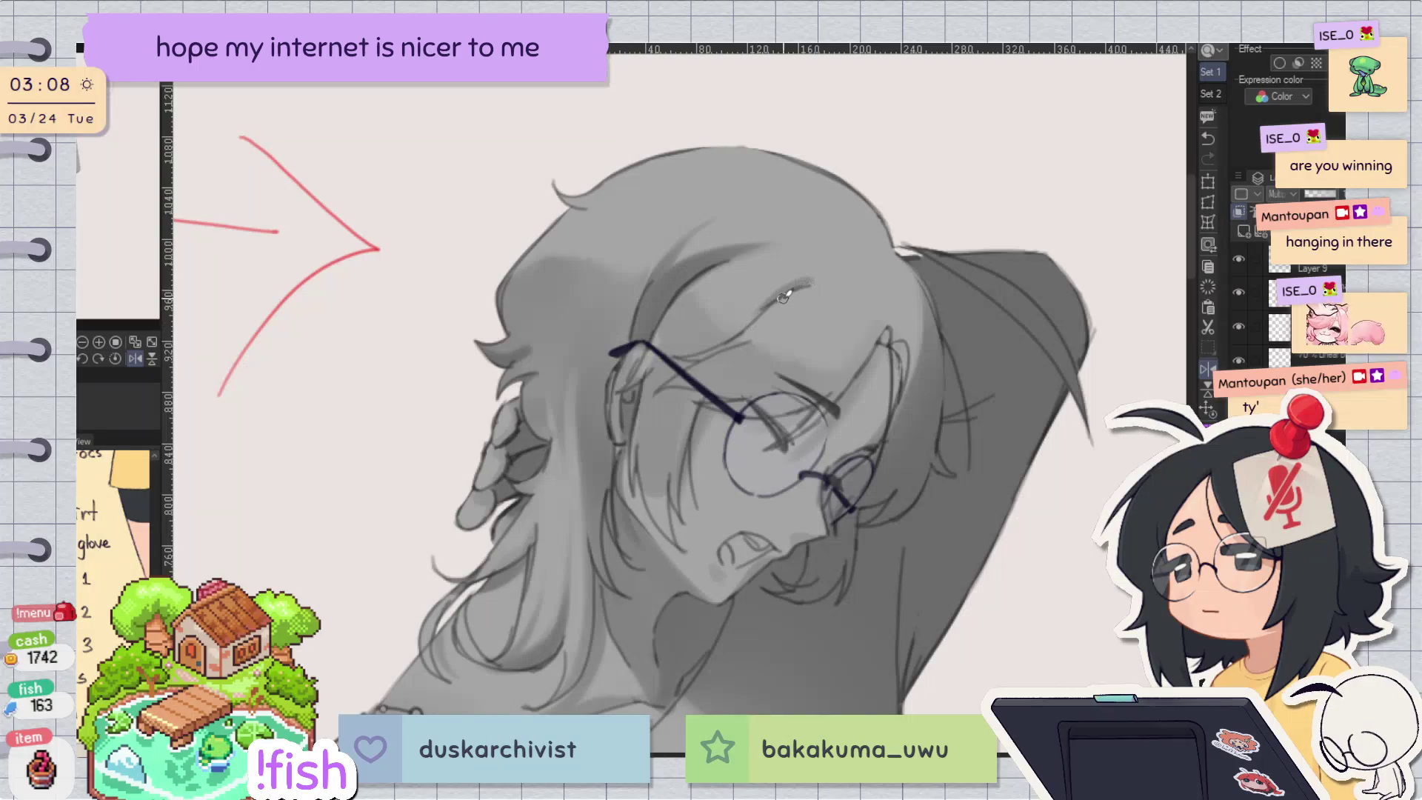
pyautogui.hotkey('ctrl', 'z')
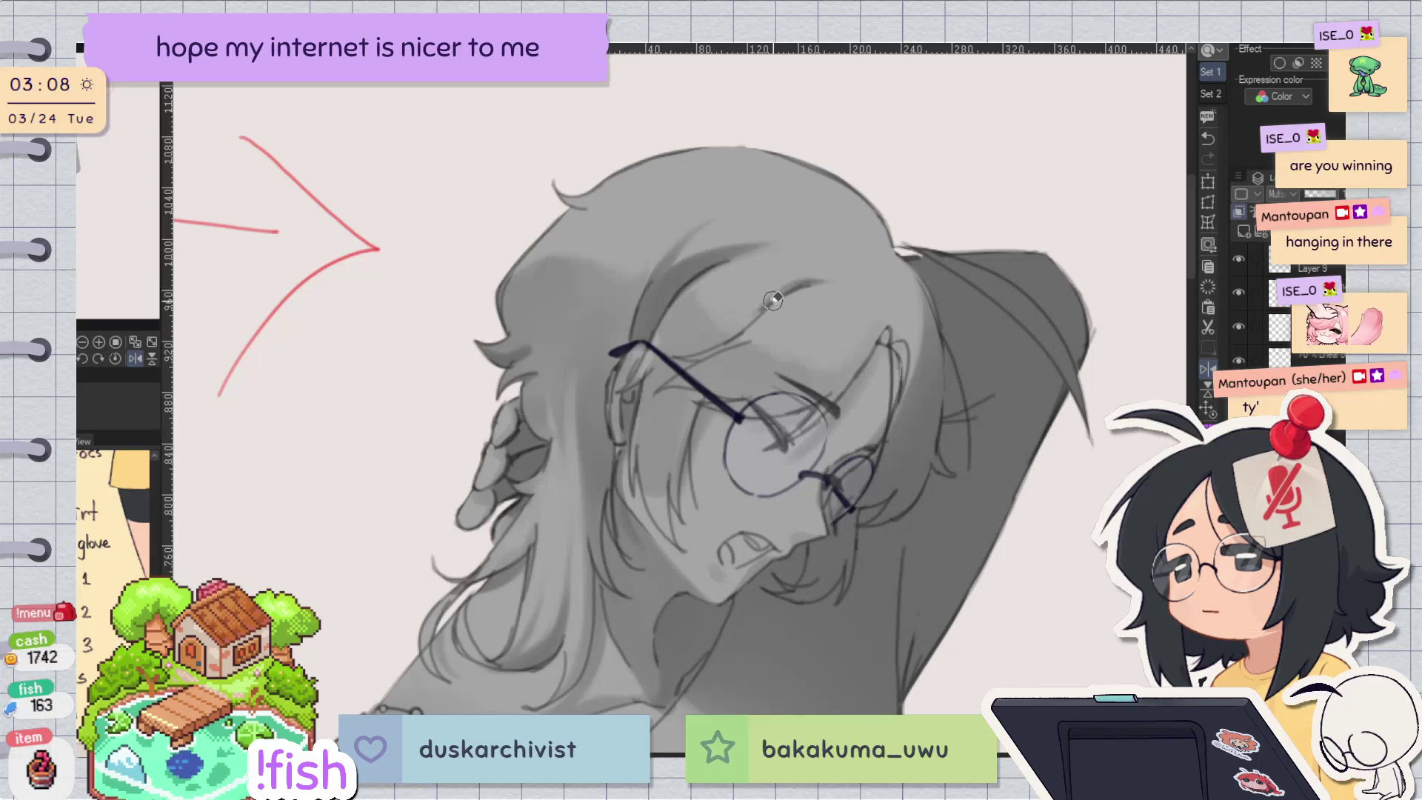
pyautogui.press('h')
pyautogui.press('-')
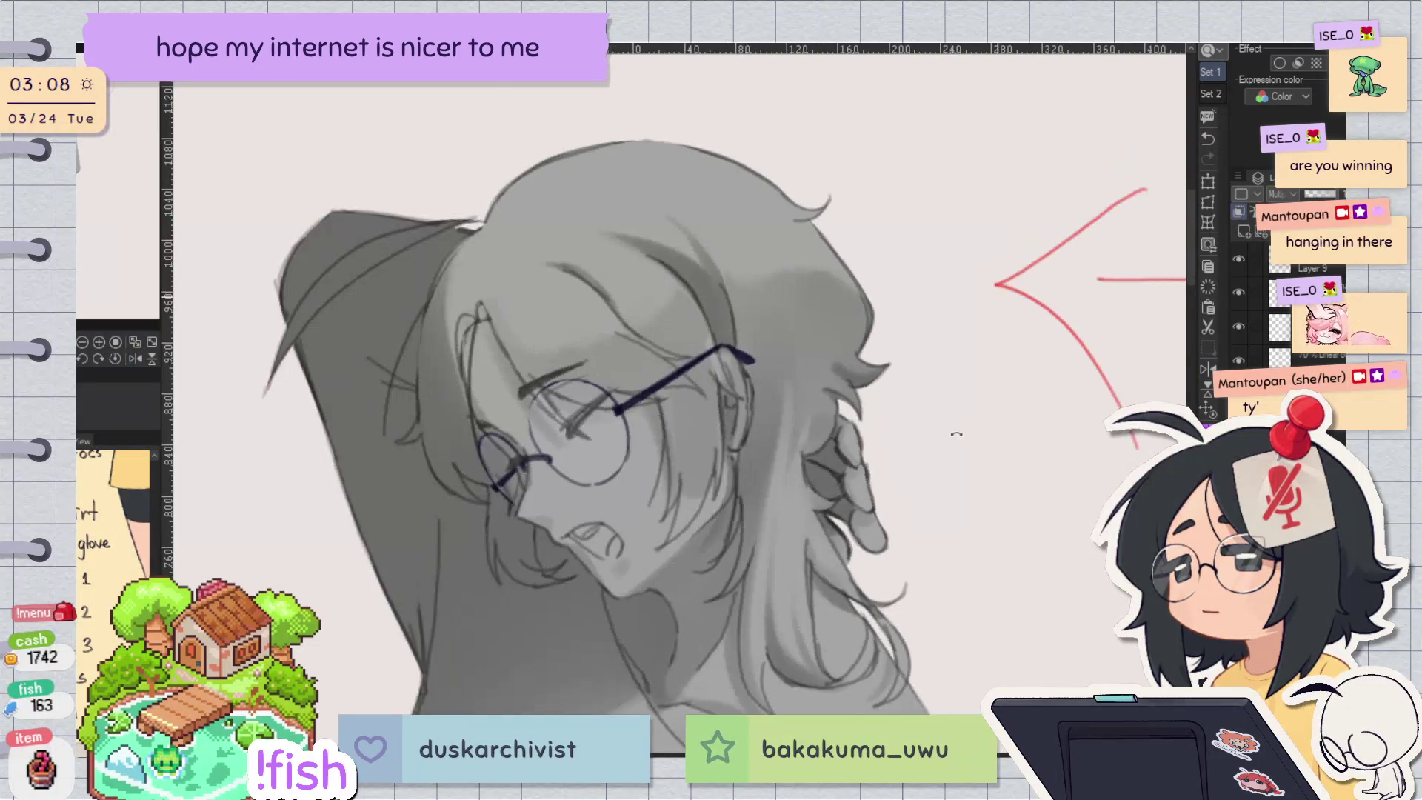
pyautogui.press('-')
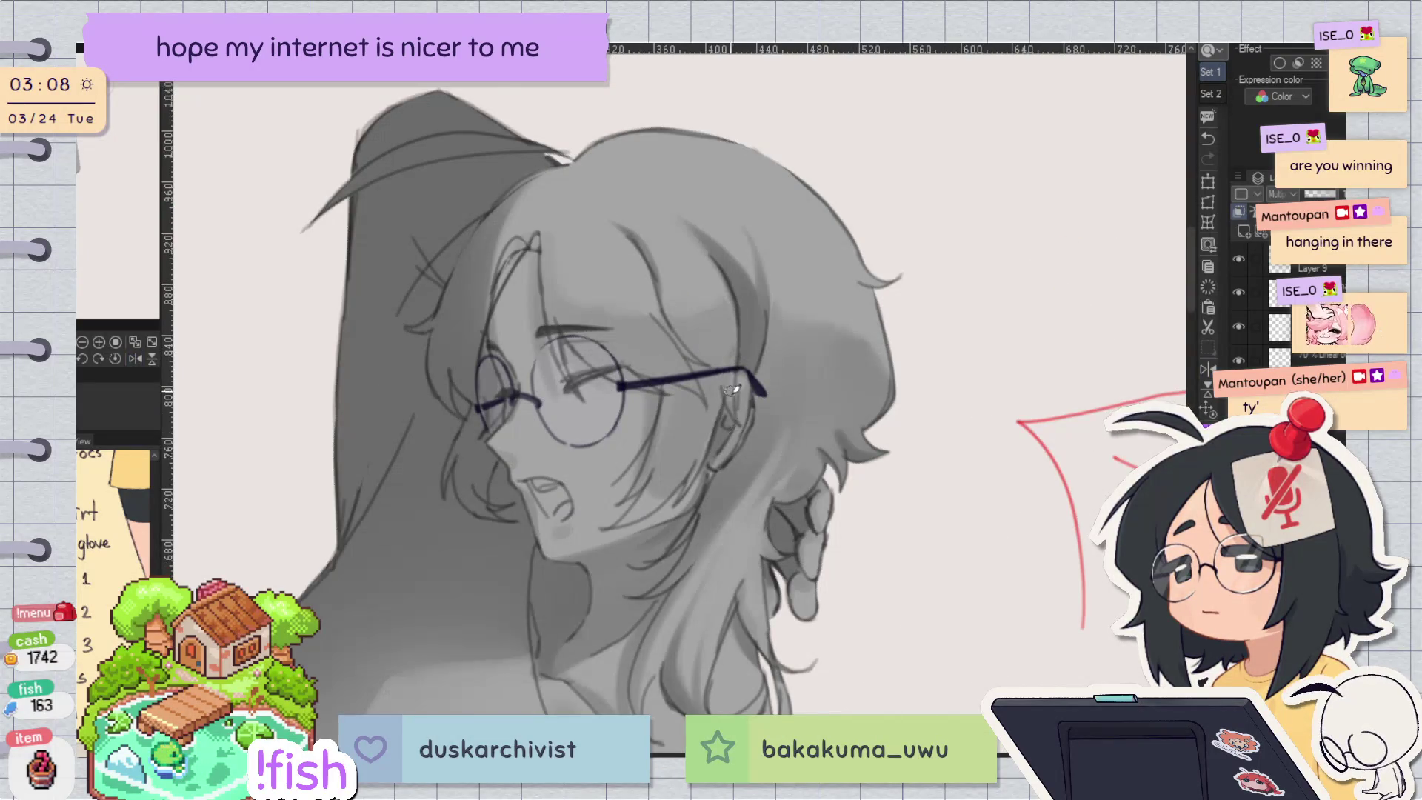
# Step: Add a hair stroke near the ear and soft grey shading around the hand and ear
pyautogui.moveTo(739, 370); pyautogui.dragTo(733, 348)
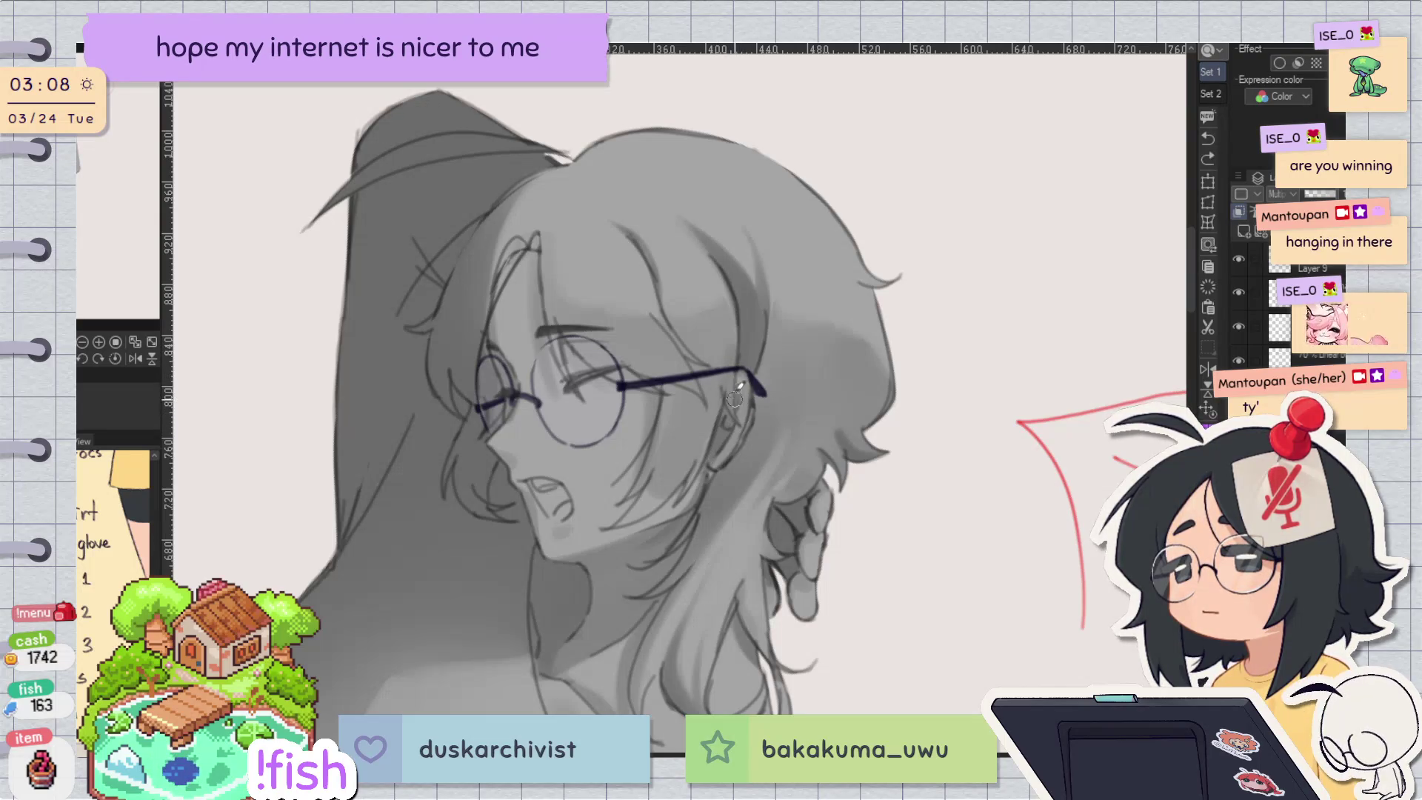
pyautogui.press('-')
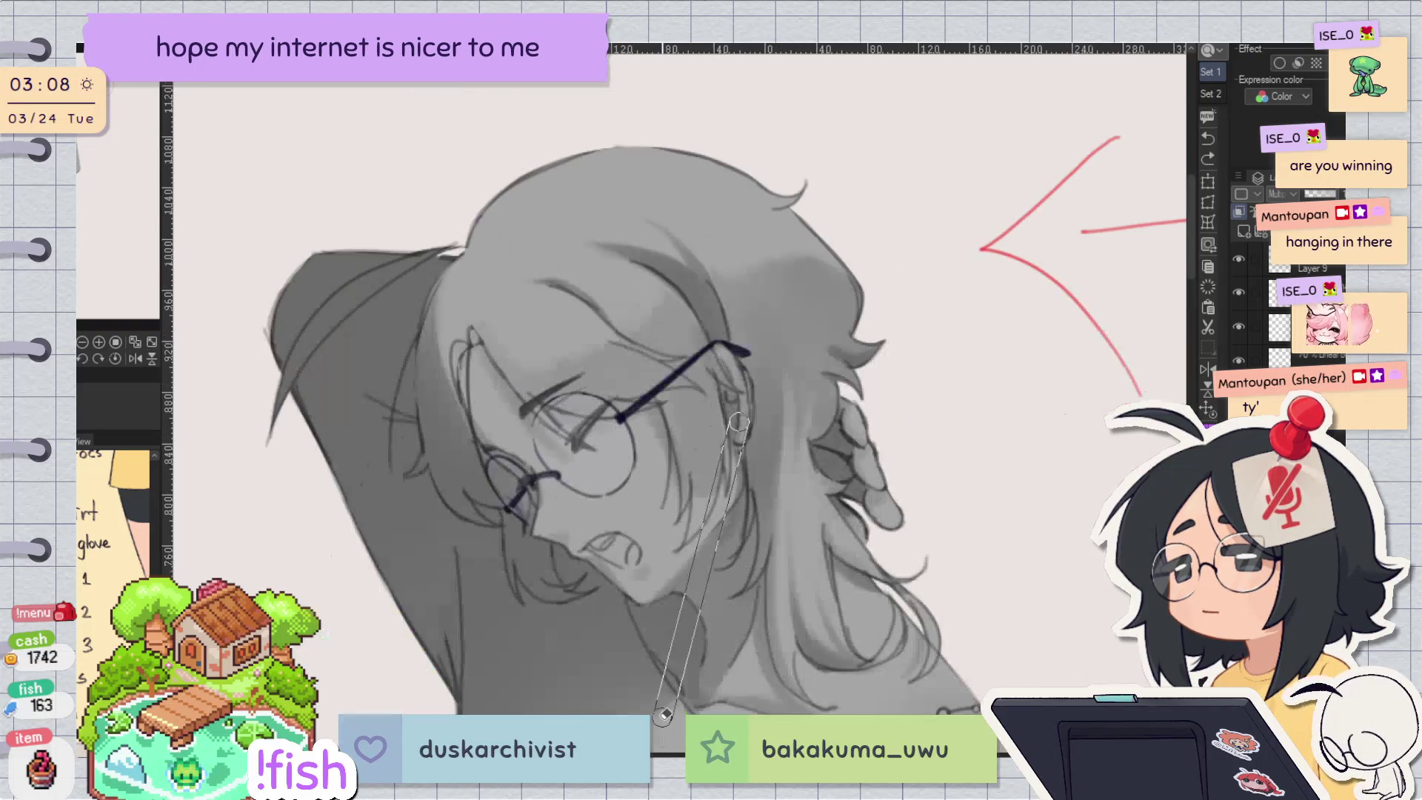
pyautogui.press('h')
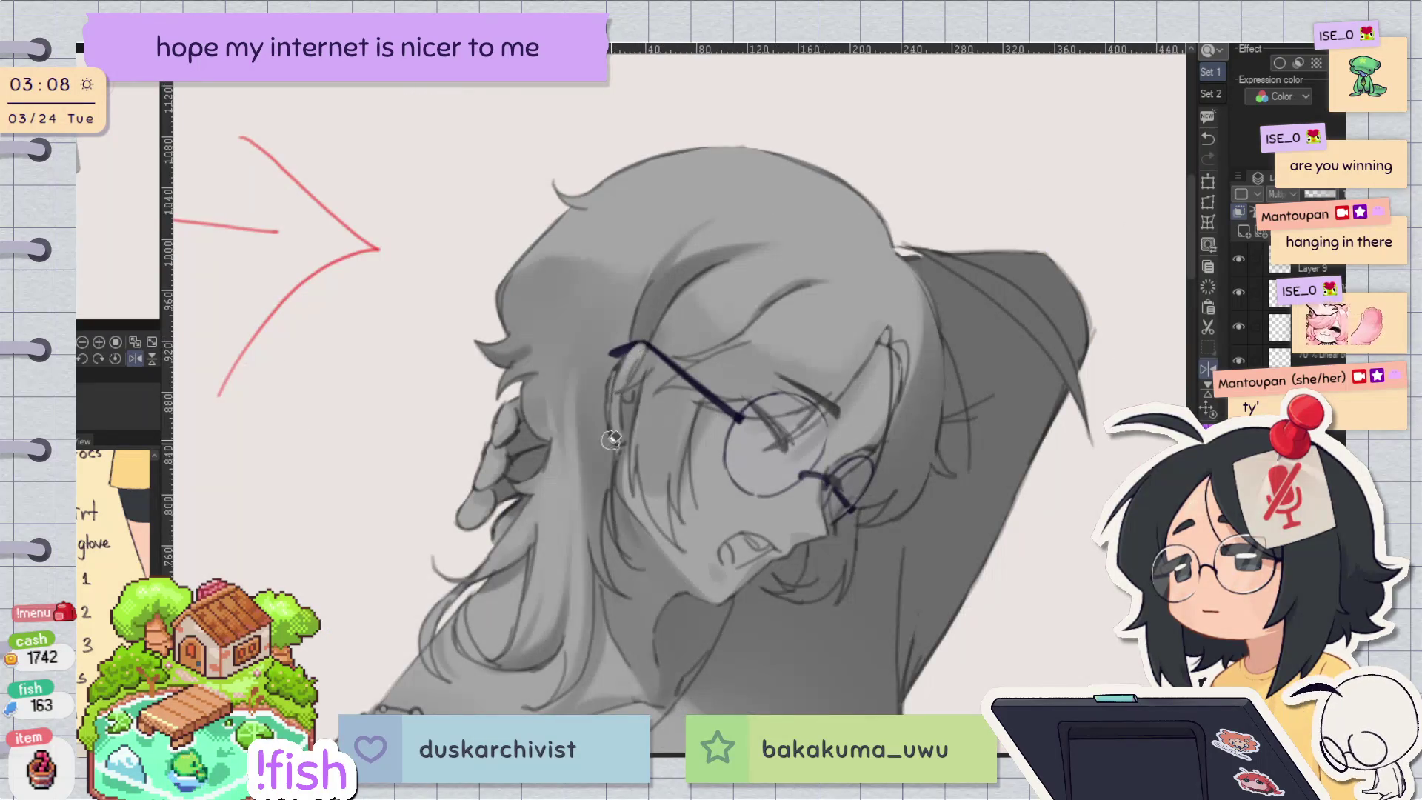
pyautogui.press('h')
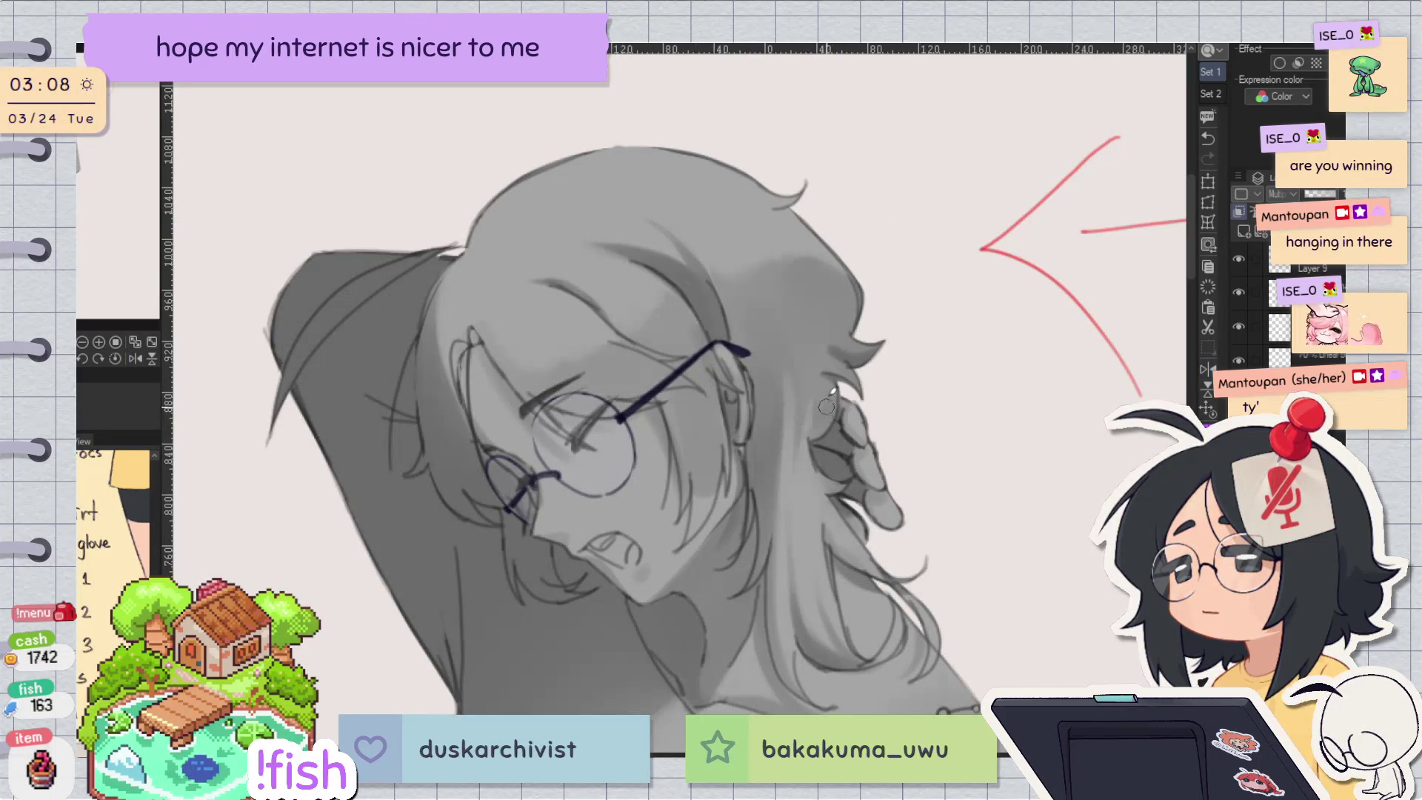
pyautogui.moveTo(837, 400); pyautogui.dragTo(814, 433)
pyautogui.moveTo(822, 385); pyautogui.dragTo(827, 452)
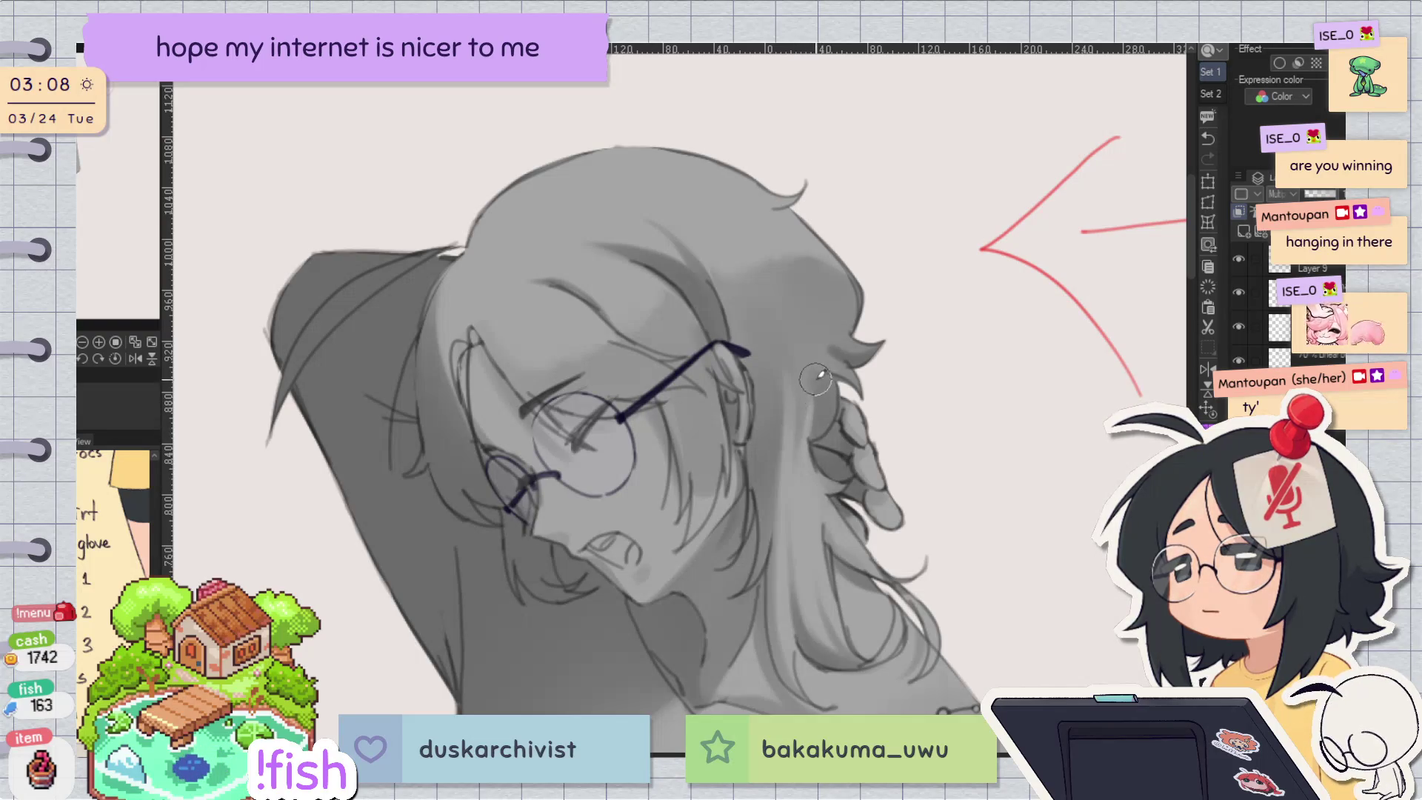
pyautogui.moveTo(818, 415); pyautogui.dragTo(800, 323)
pyautogui.moveTo(696, 225)
pyautogui.mouseDown()
pyautogui.moveTo(585, 264)
pyautogui.moveTo(464, 404)
pyautogui.mouseUp()
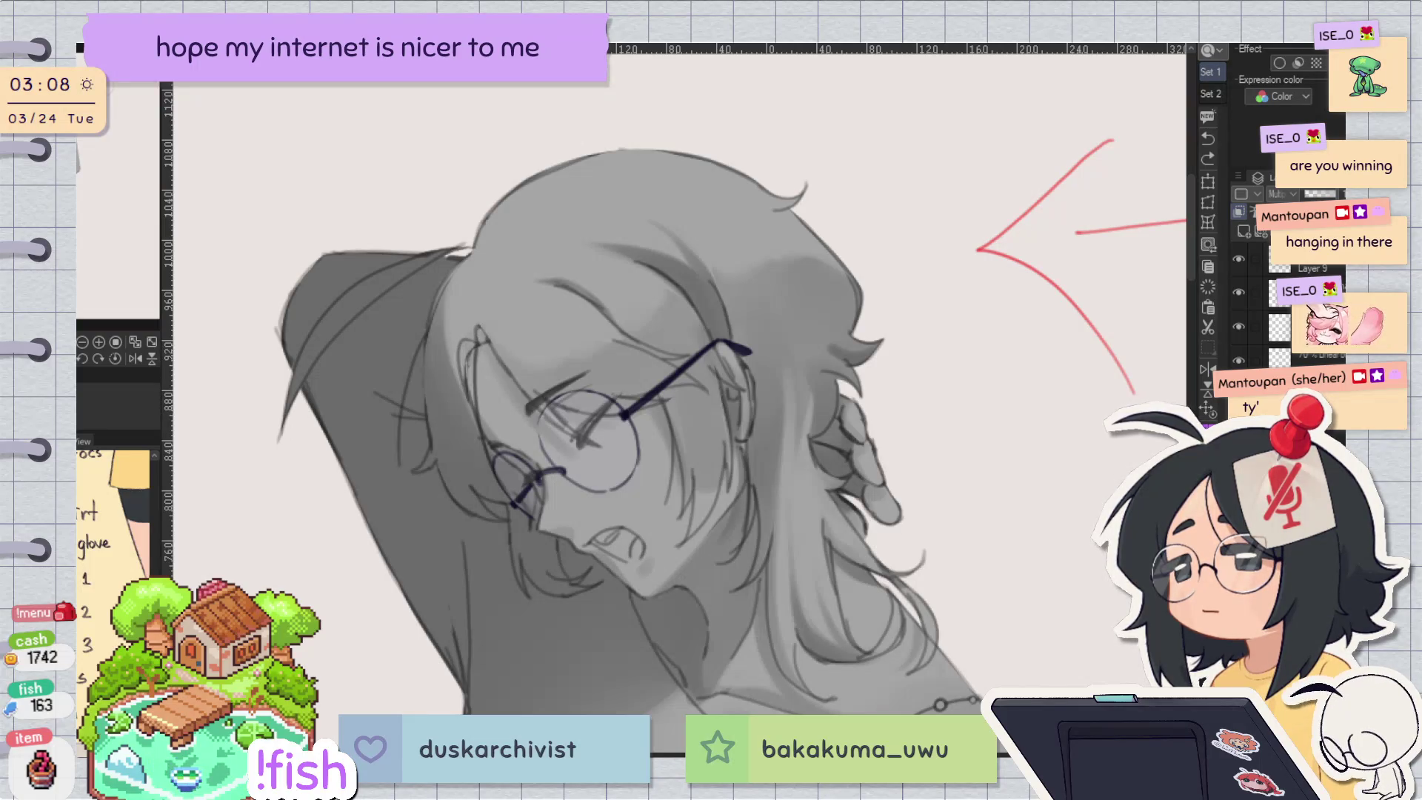
# Step: Add a small shading stroke near the ear and weigh the glasses stroke with undo and redo
pyautogui.moveTo(469, 341); pyautogui.dragTo(467, 355)
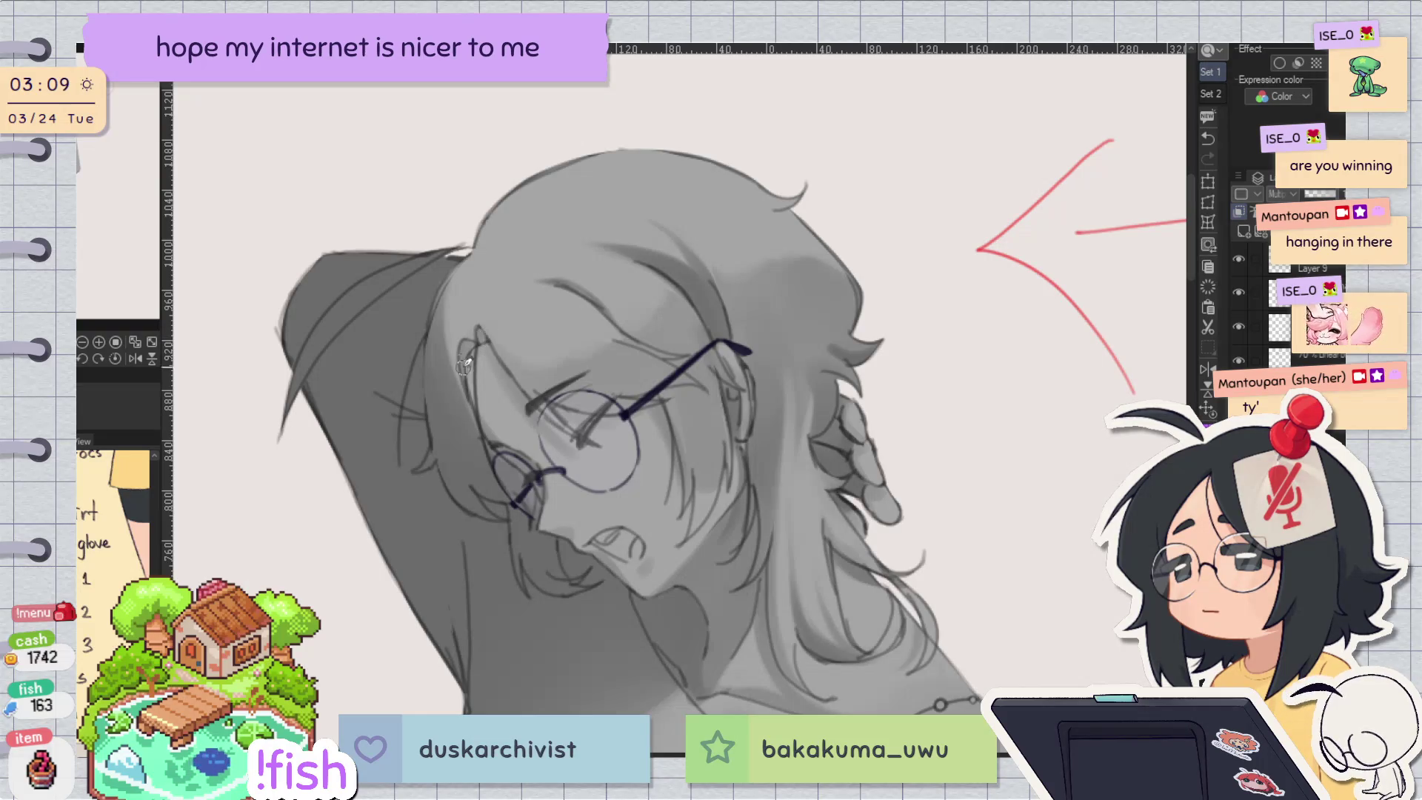
pyautogui.press('h')
pyautogui.press('h')
pyautogui.press('h')
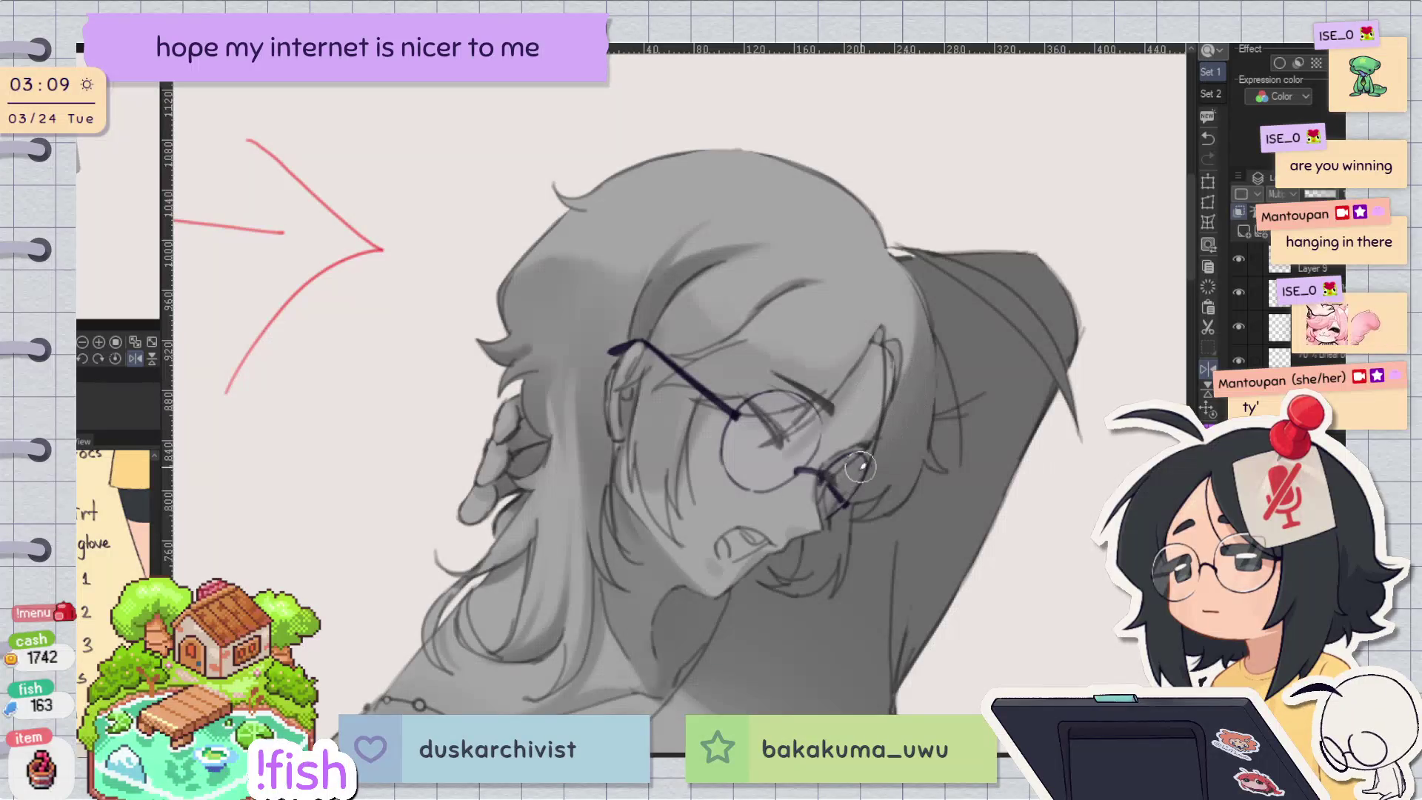
pyautogui.press('h')
pyautogui.hotkey('ctrl', 'z')
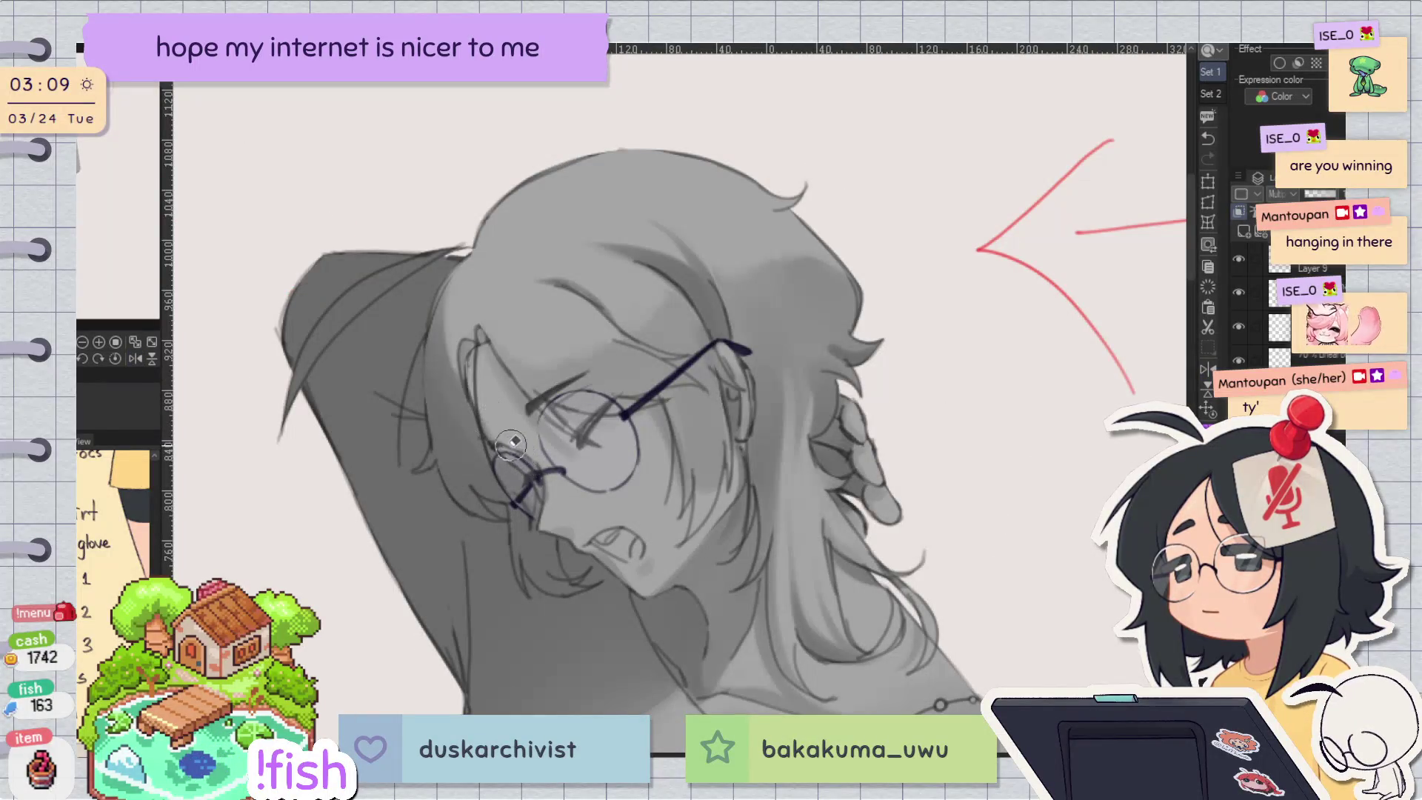
pyautogui.hotkey('ctrl', 'y')
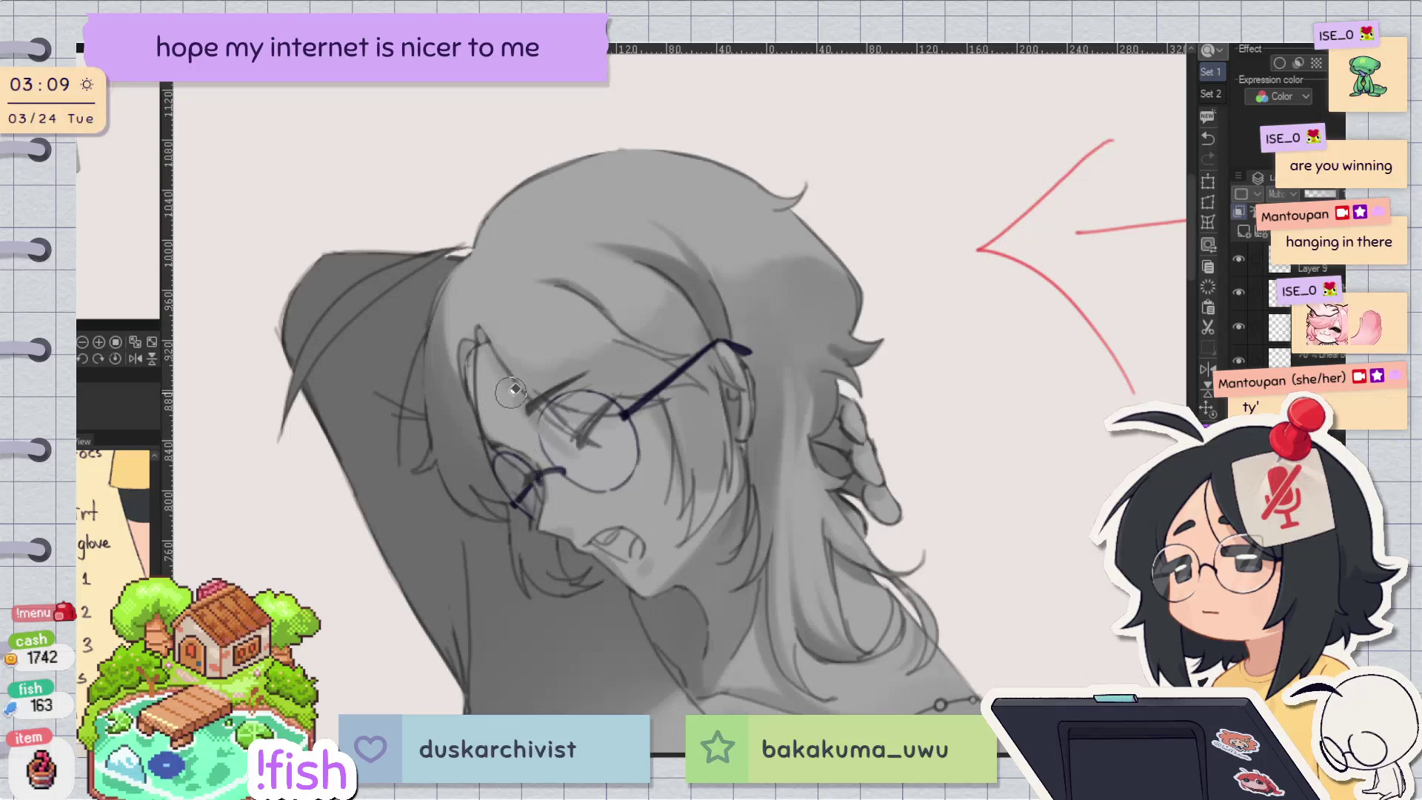
pyautogui.hotkey('ctrl', 'z')
pyautogui.hotkey('ctrl', 'y')
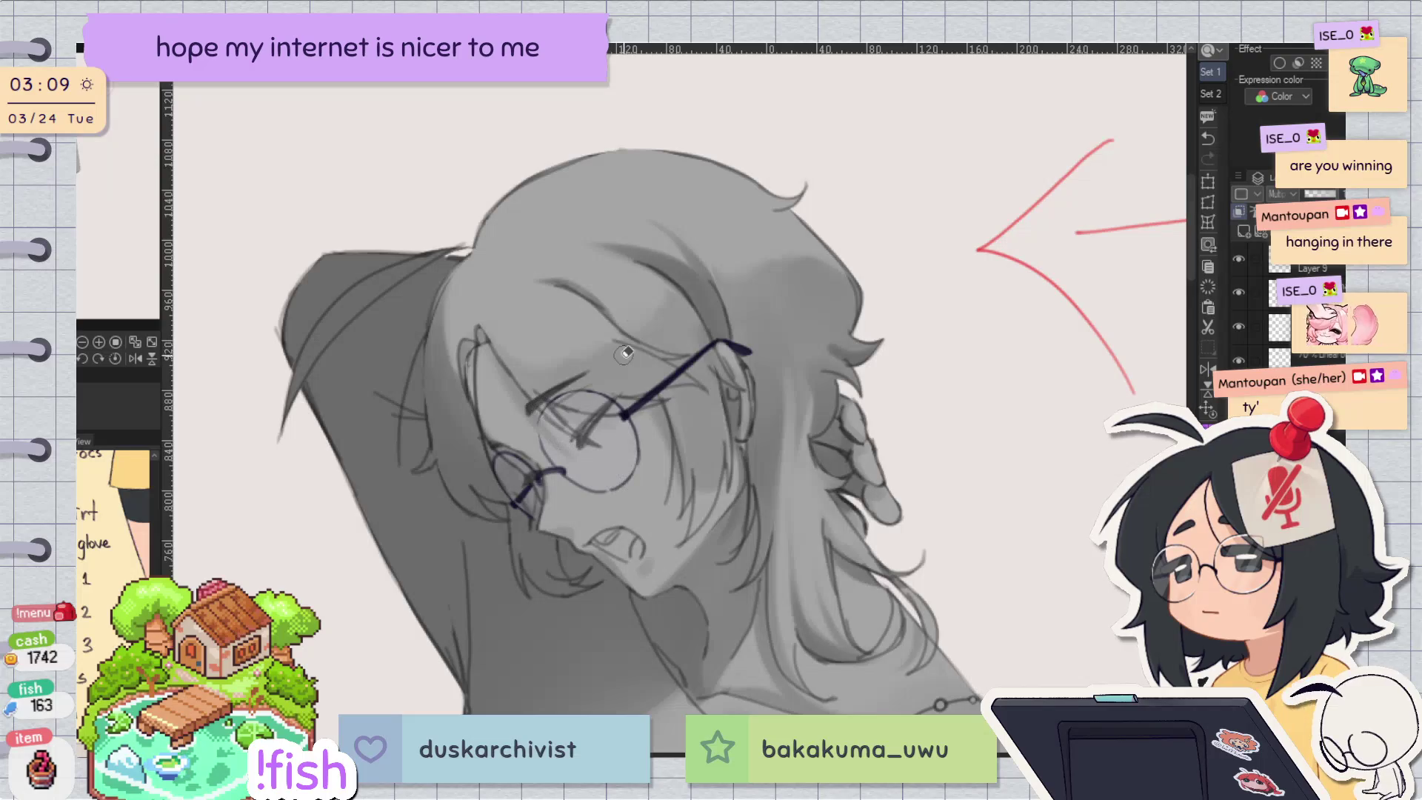
# Step: Keep the stroke near the glasses lens after comparing it in rotated, mirrored views
pyautogui.moveTo(538, 406); pyautogui.dragTo(737, 300)
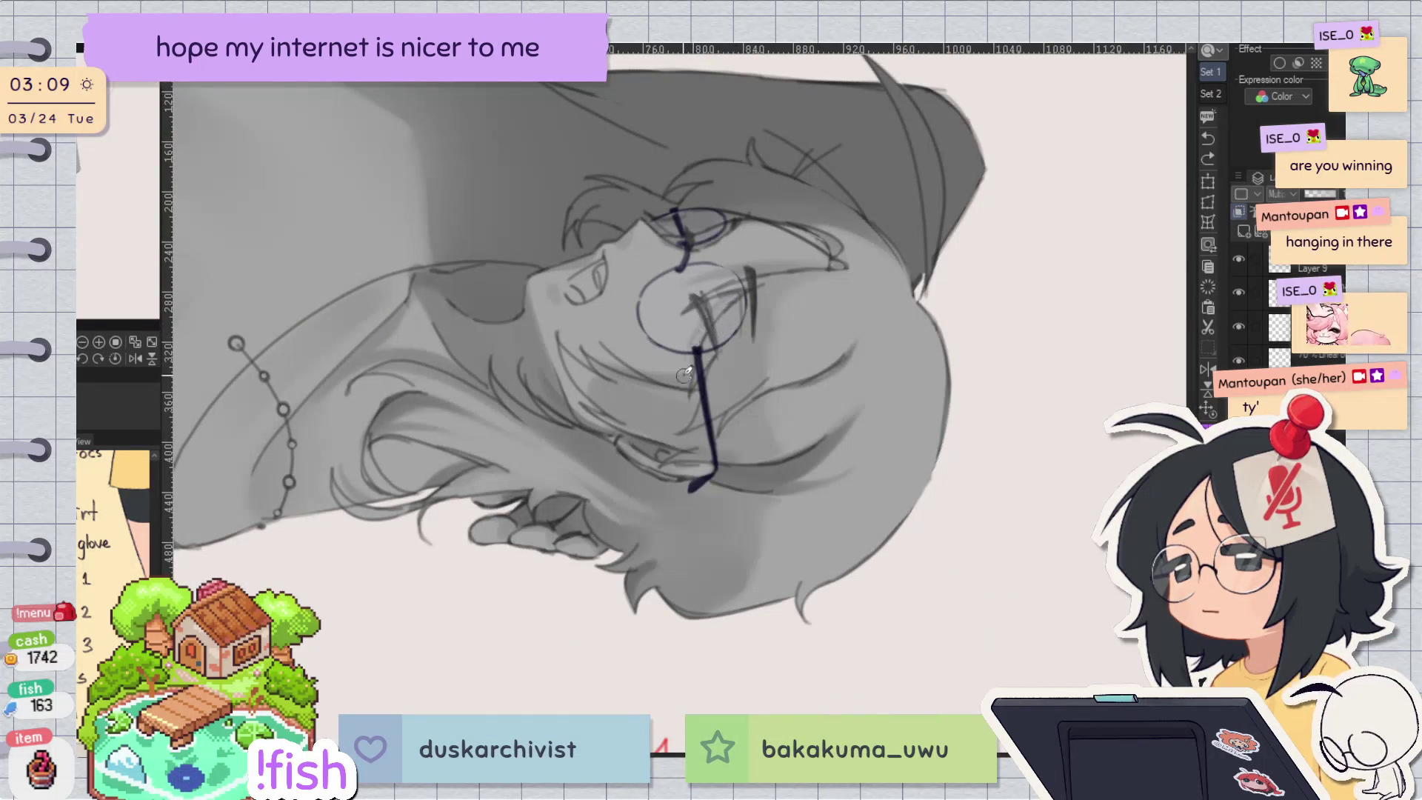
pyautogui.hotkey('ctrl', 'z')
pyautogui.hotkey('ctrl', '@')
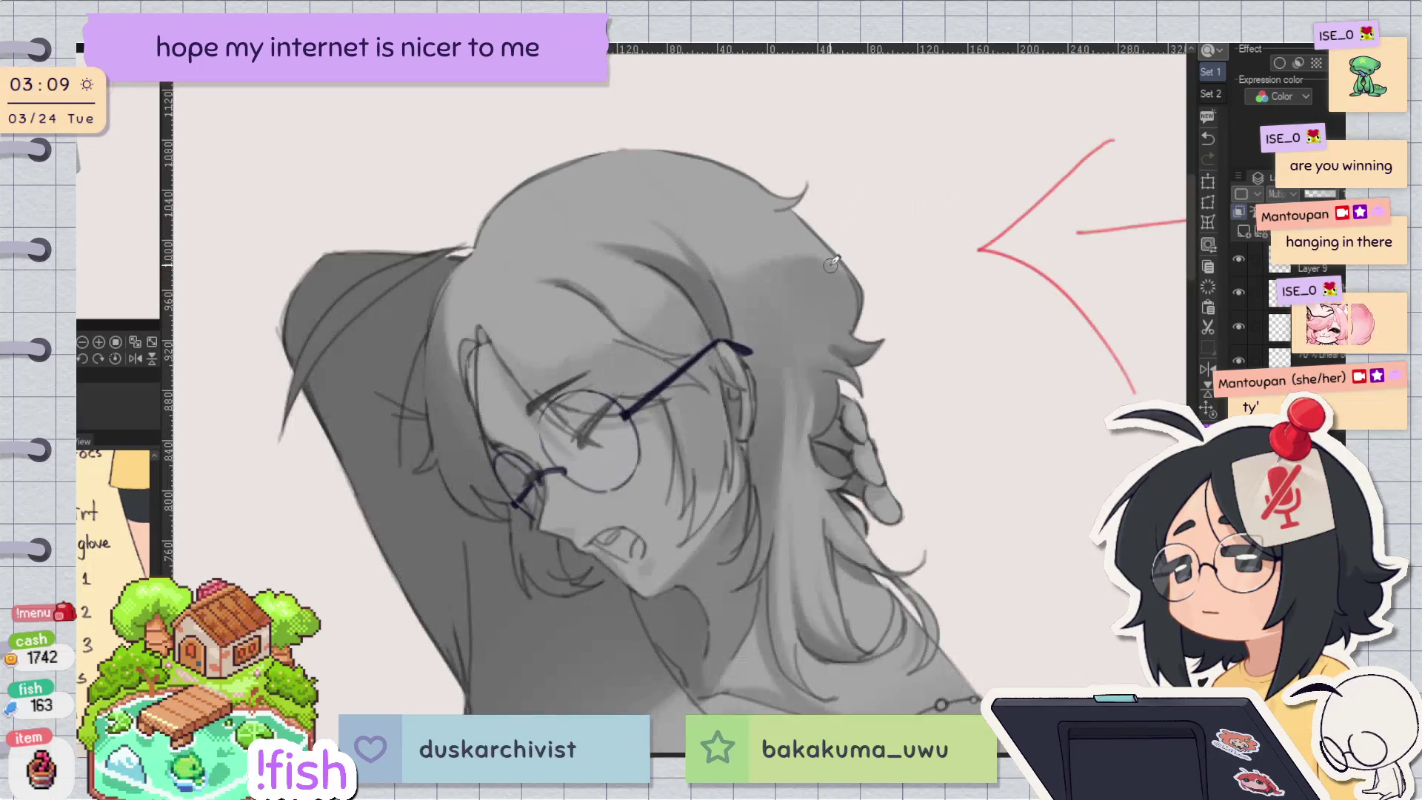
pyautogui.press('h')
pyautogui.press('-')
pyautogui.press('-')
pyautogui.press('h')
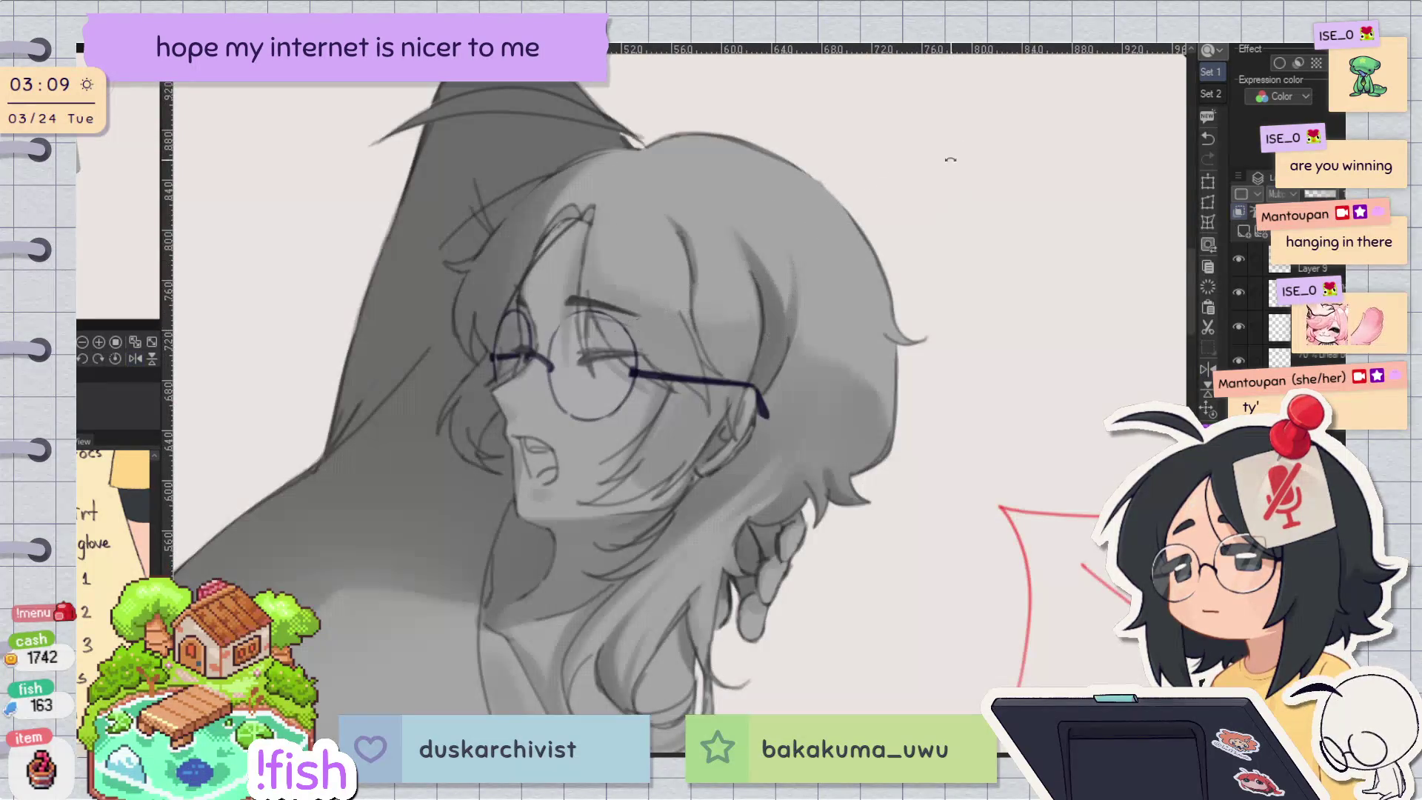
pyautogui.press('-')
pyautogui.press('-')
pyautogui.hotkey('ctrl', 'y')
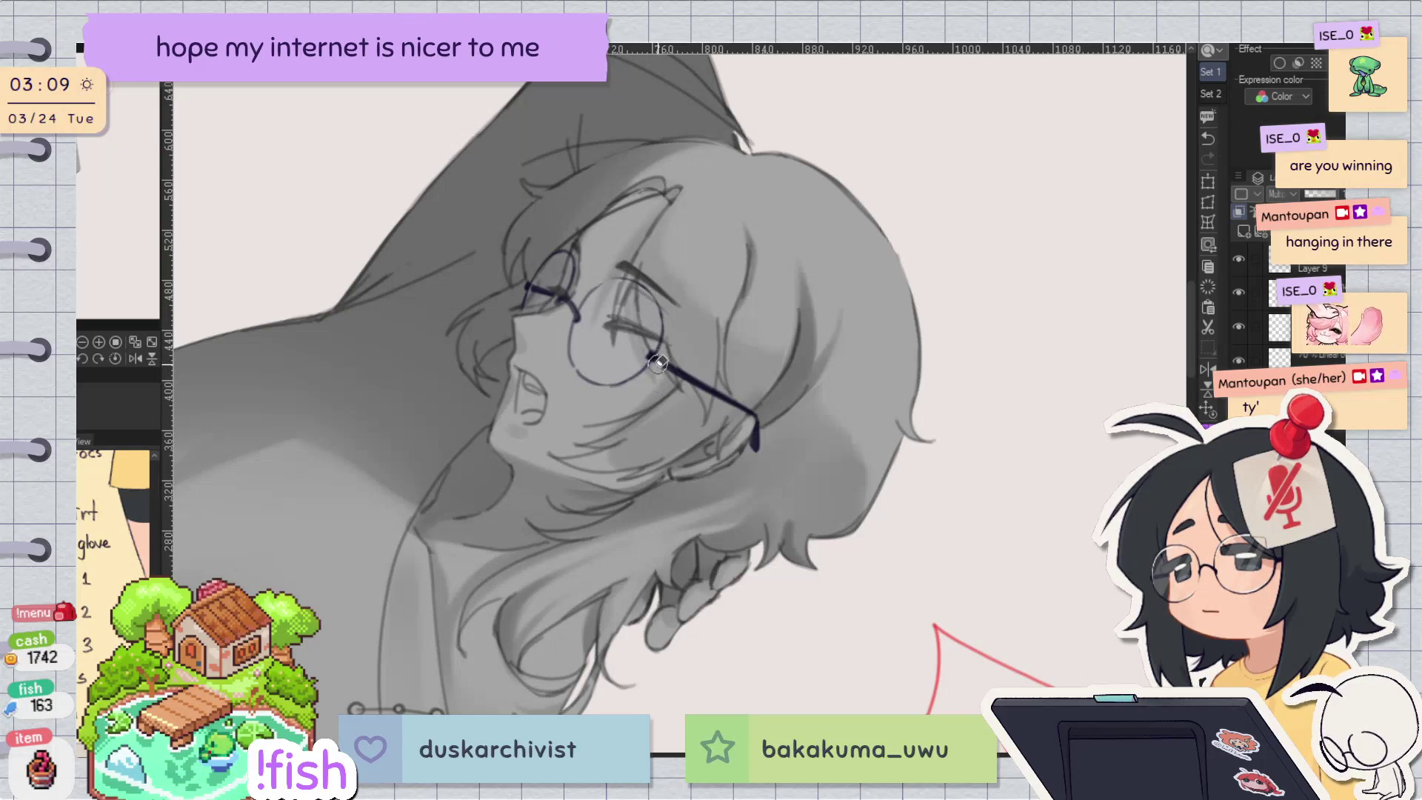
# Step: Check the face in mirrored, rotated and straightened views of the canvas
pyautogui.press('h')
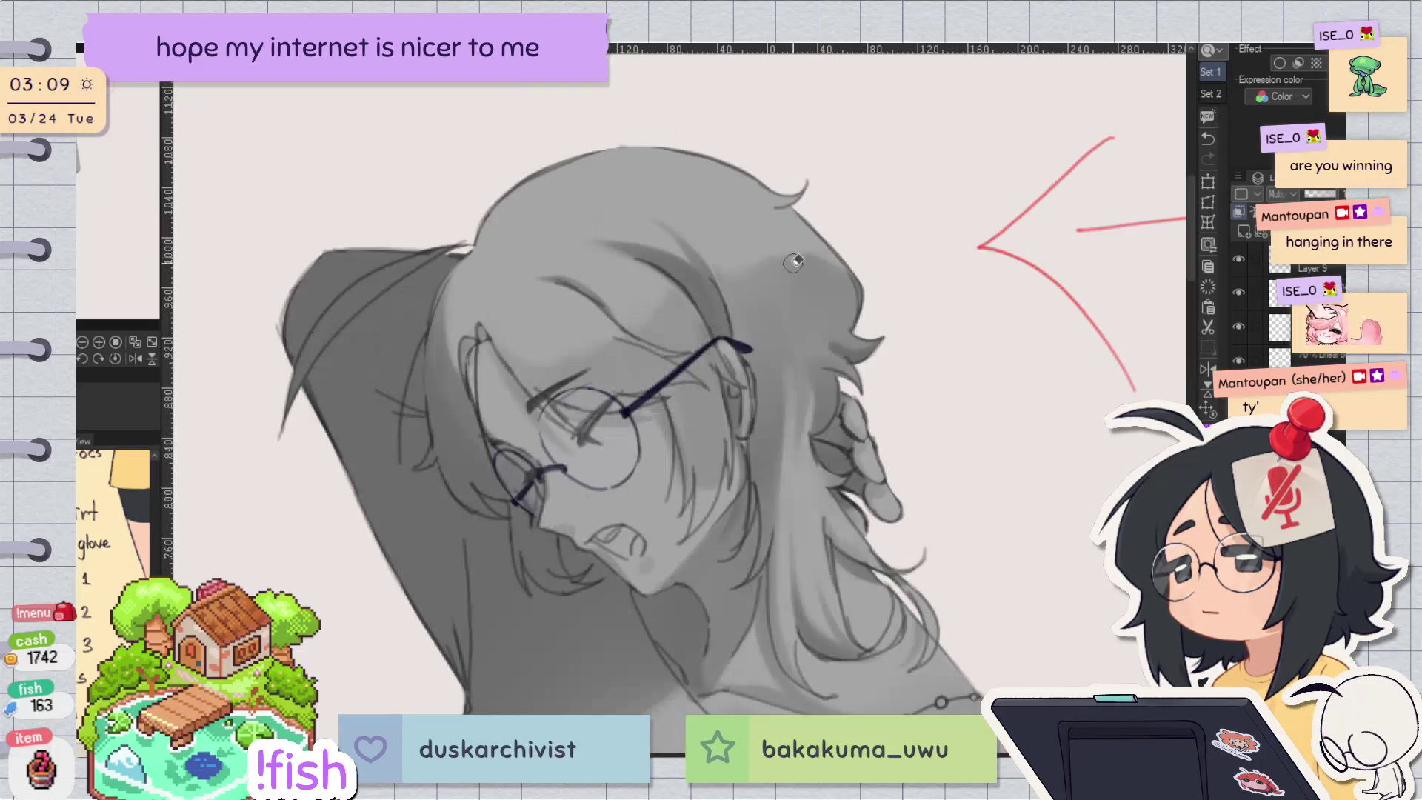
pyautogui.press('h')
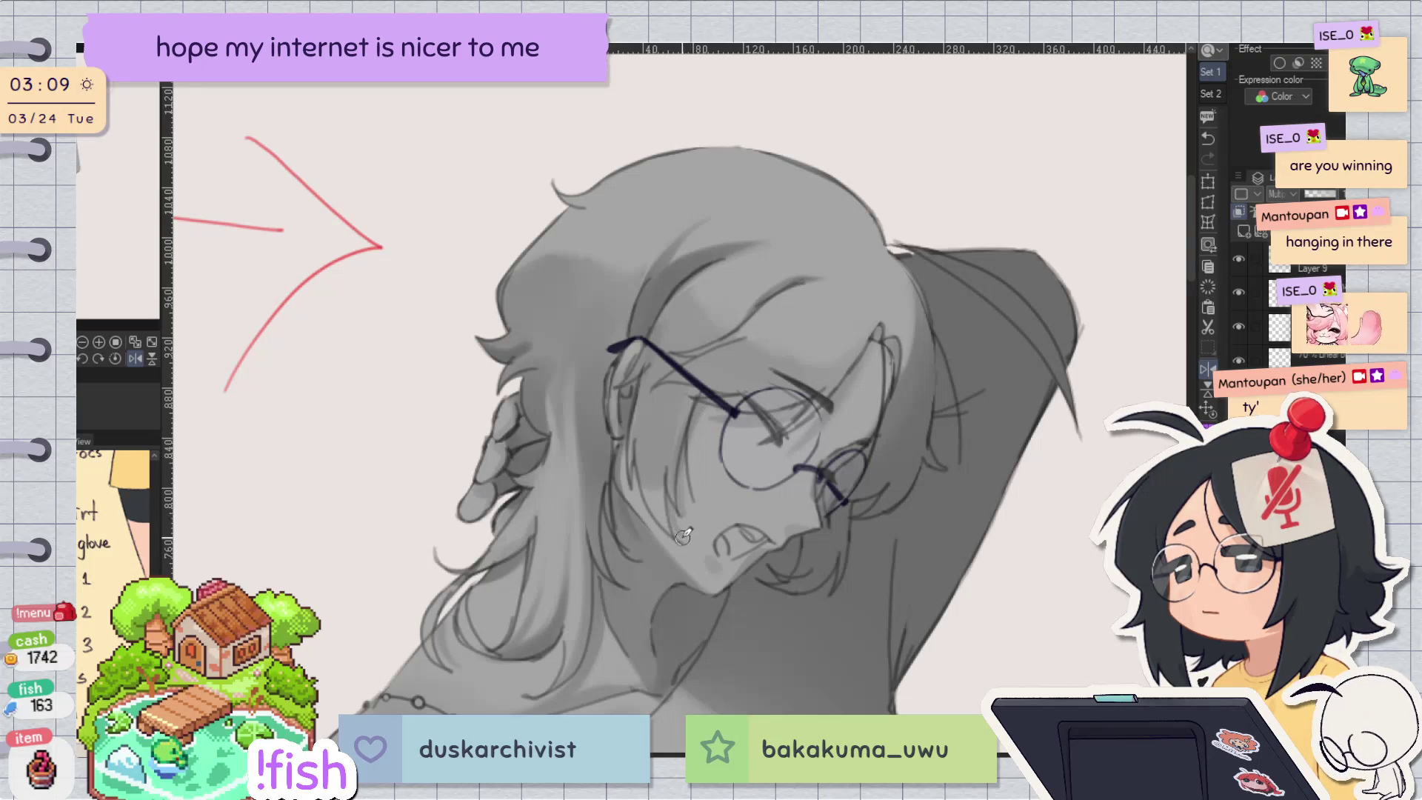
pyautogui.press('h')
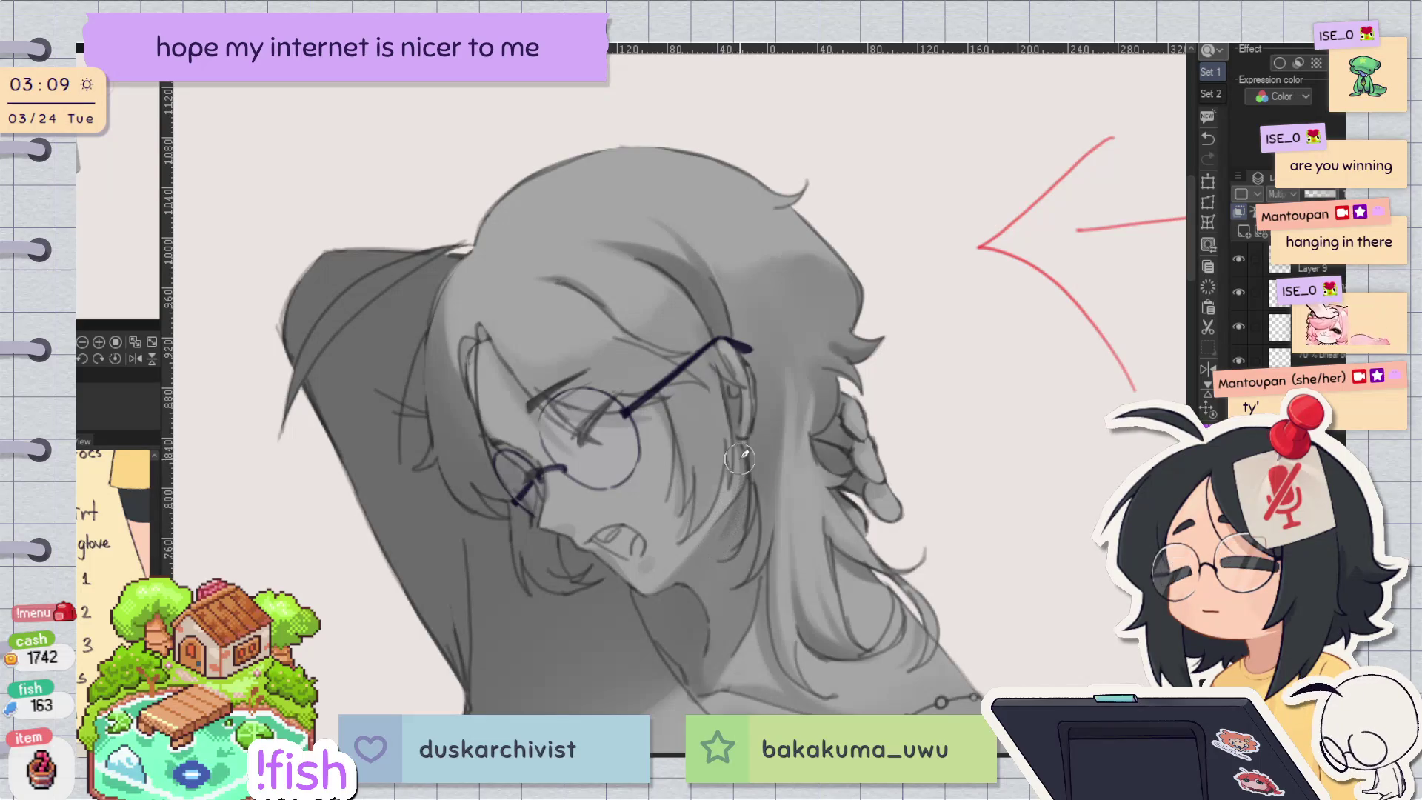
pyautogui.press('h')
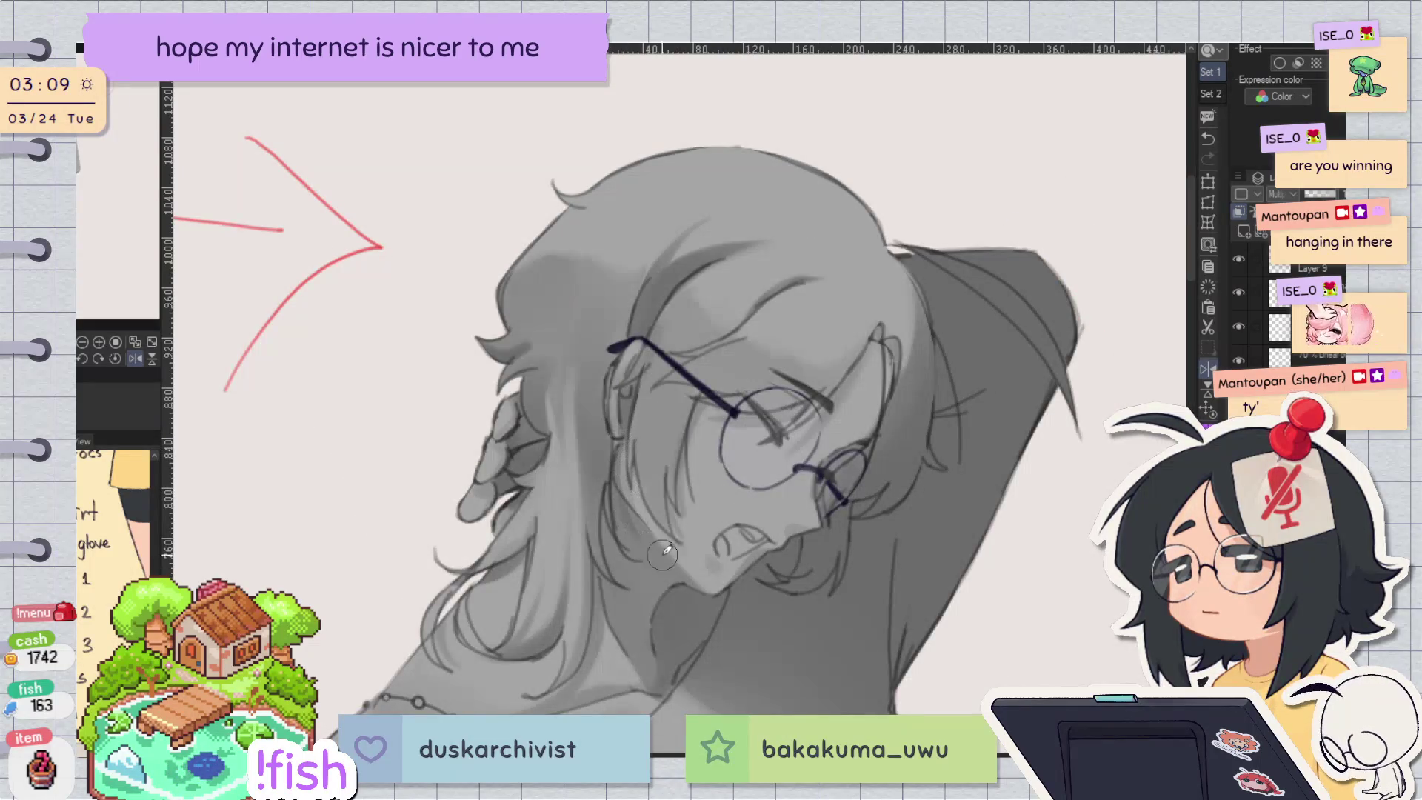
pyautogui.press('h')
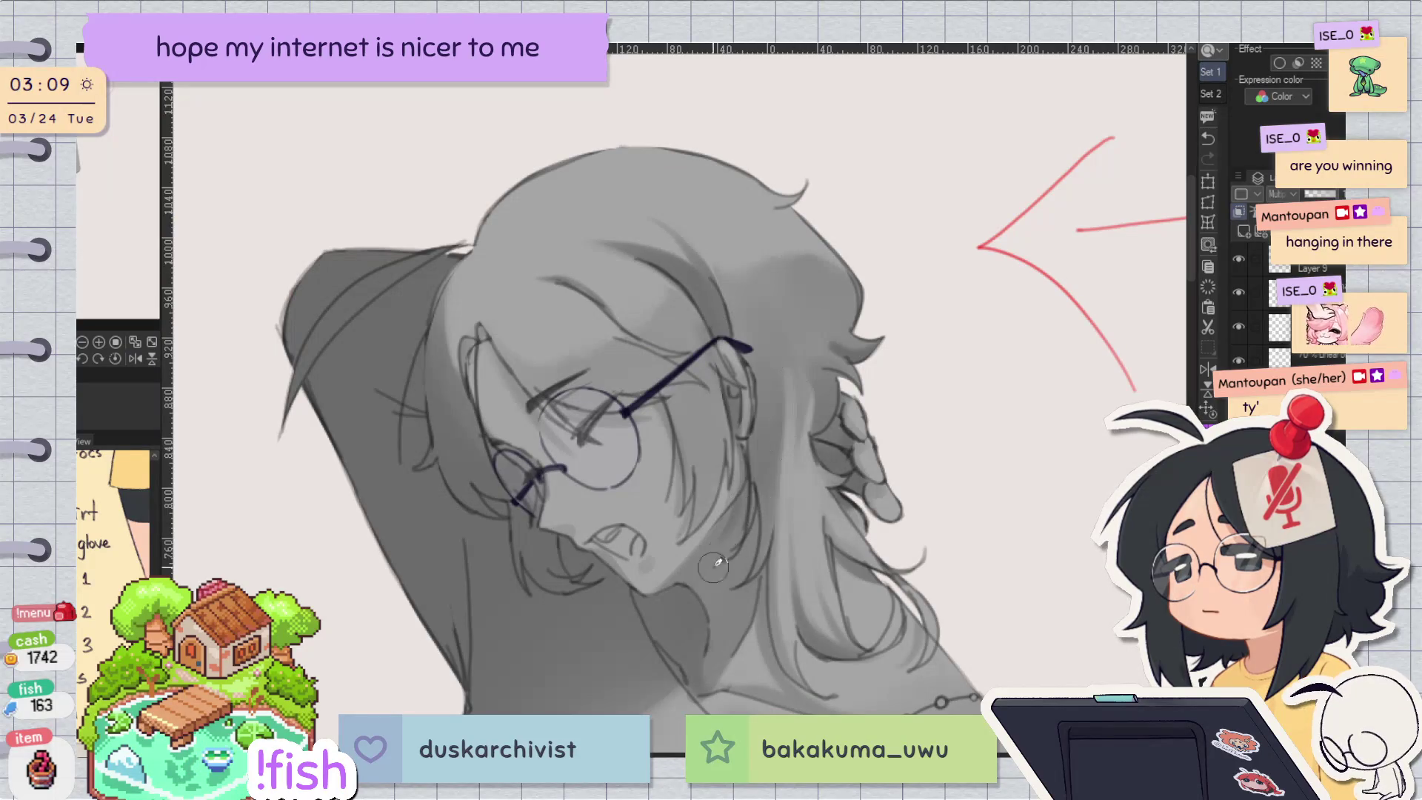
pyautogui.moveTo(756, 436)
pyautogui.mouseDown()
pyautogui.moveTo(861, 565)
pyautogui.moveTo(814, 607)
pyautogui.mouseUp()
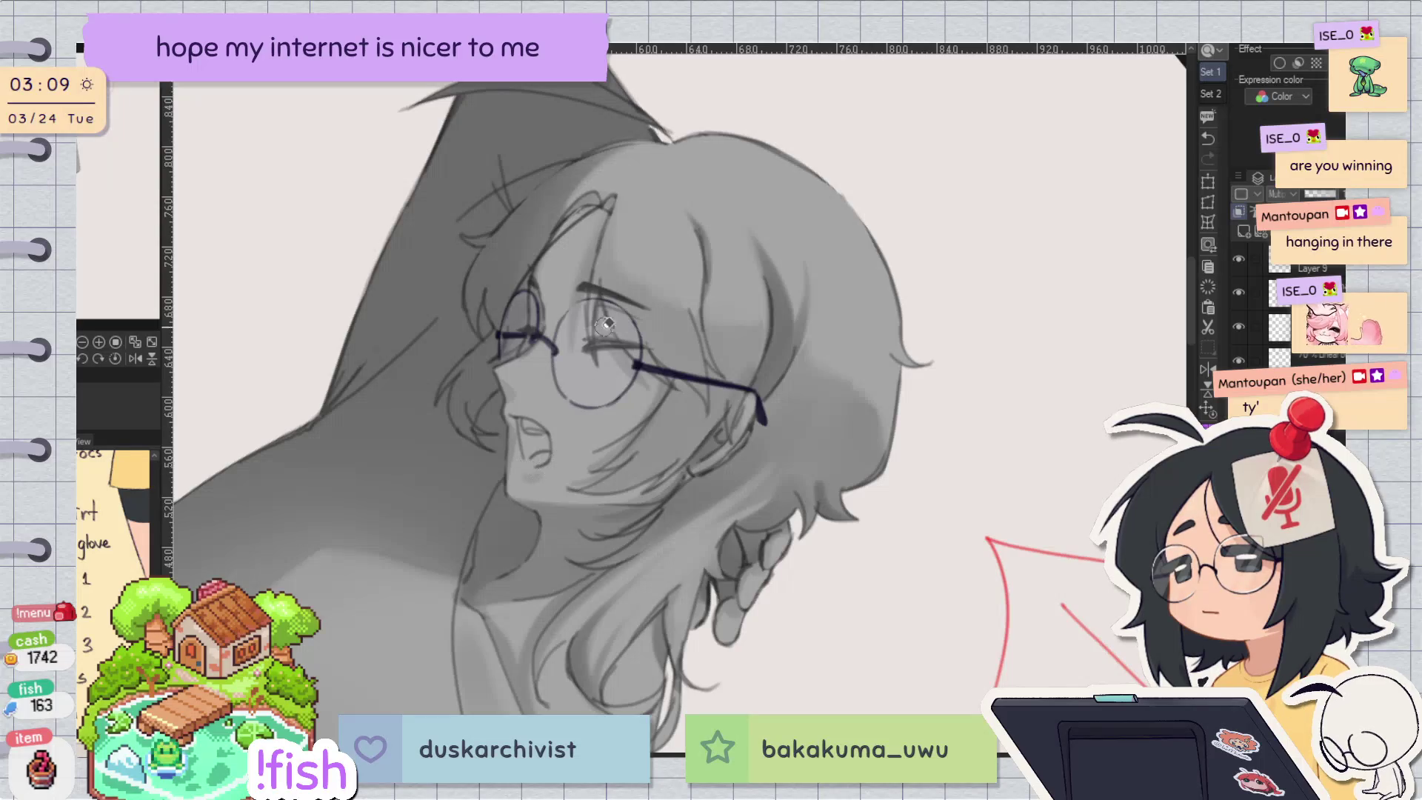
pyautogui.press('v')
pyautogui.press('h')
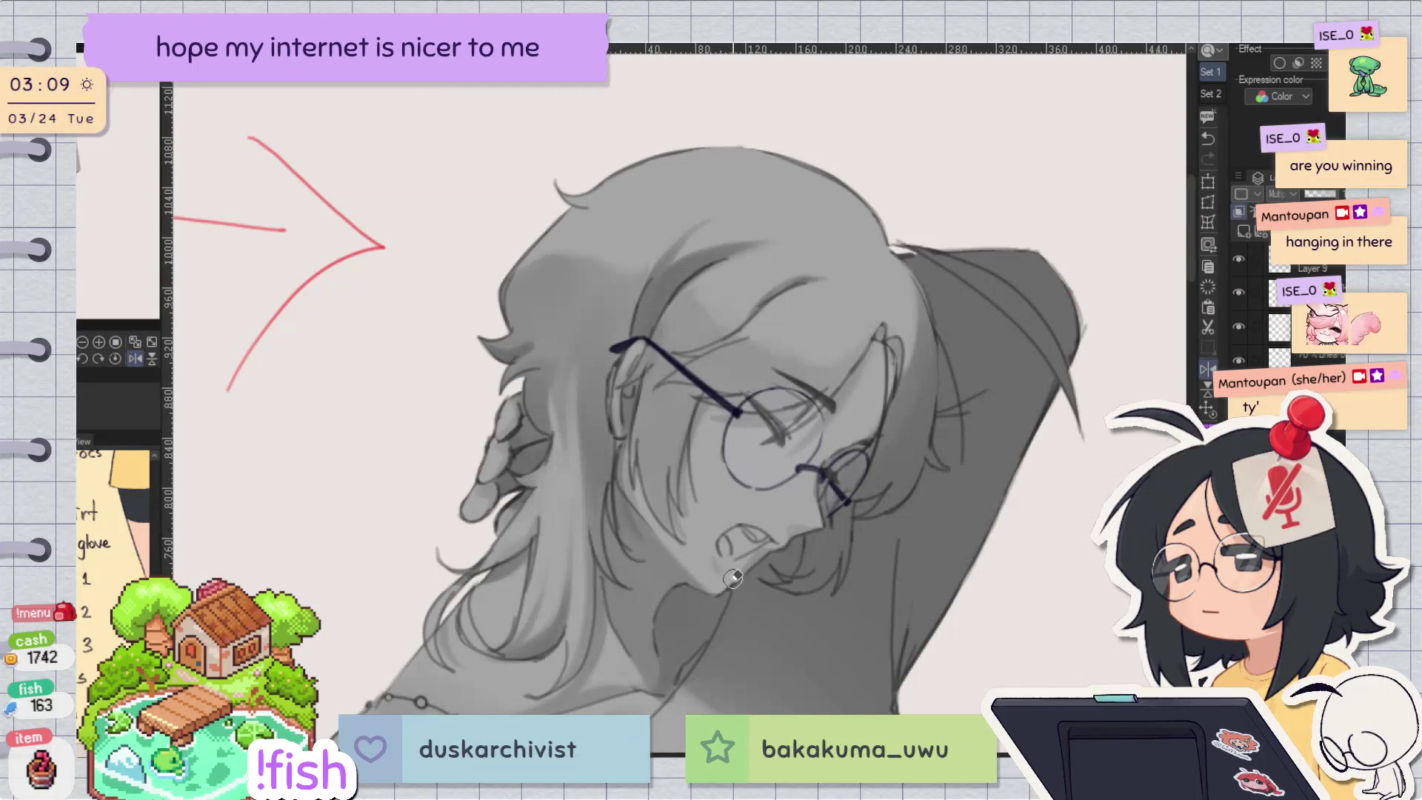
pyautogui.press('h')
pyautogui.hotkey('ctrl', '@')
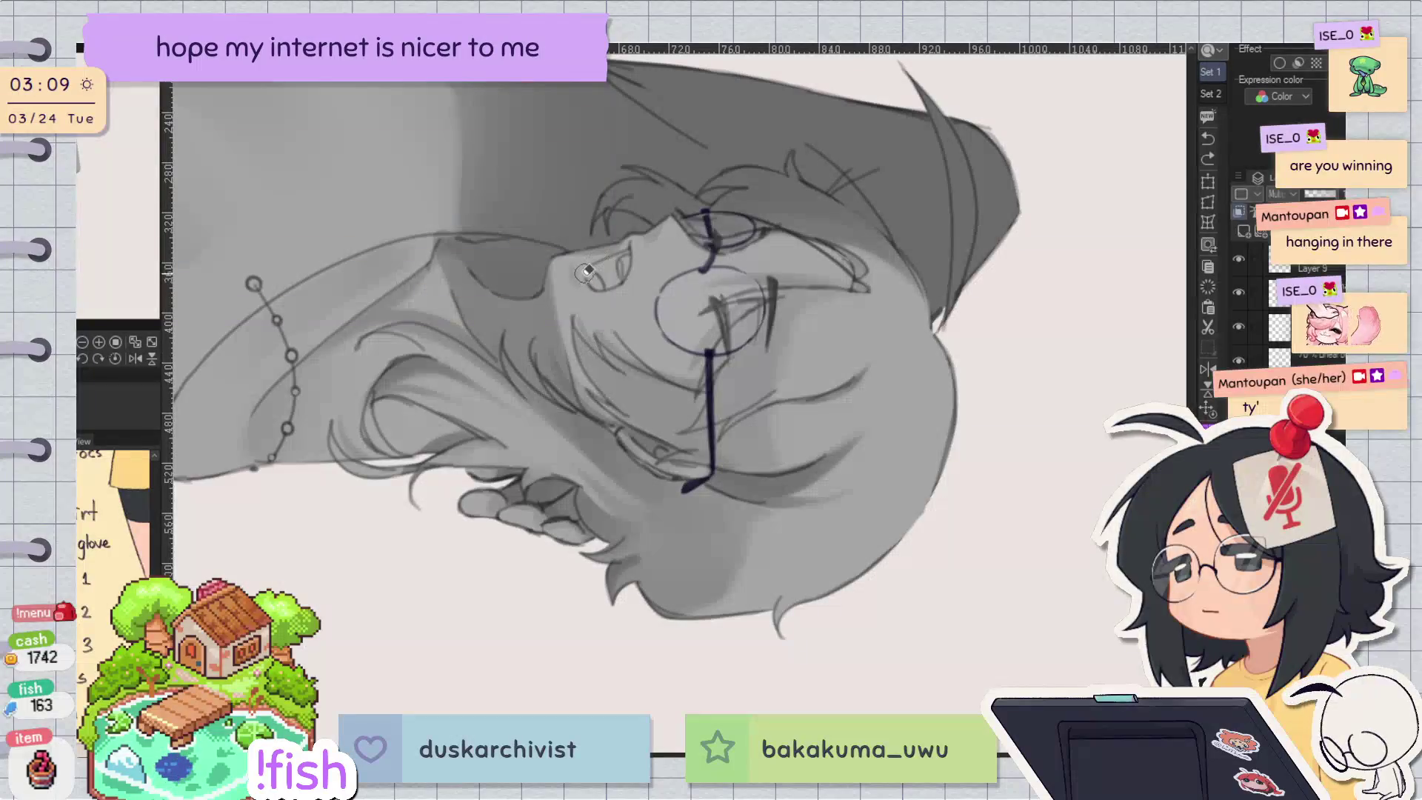
pyautogui.hotkey('ctrl', '@')
pyautogui.press('h')
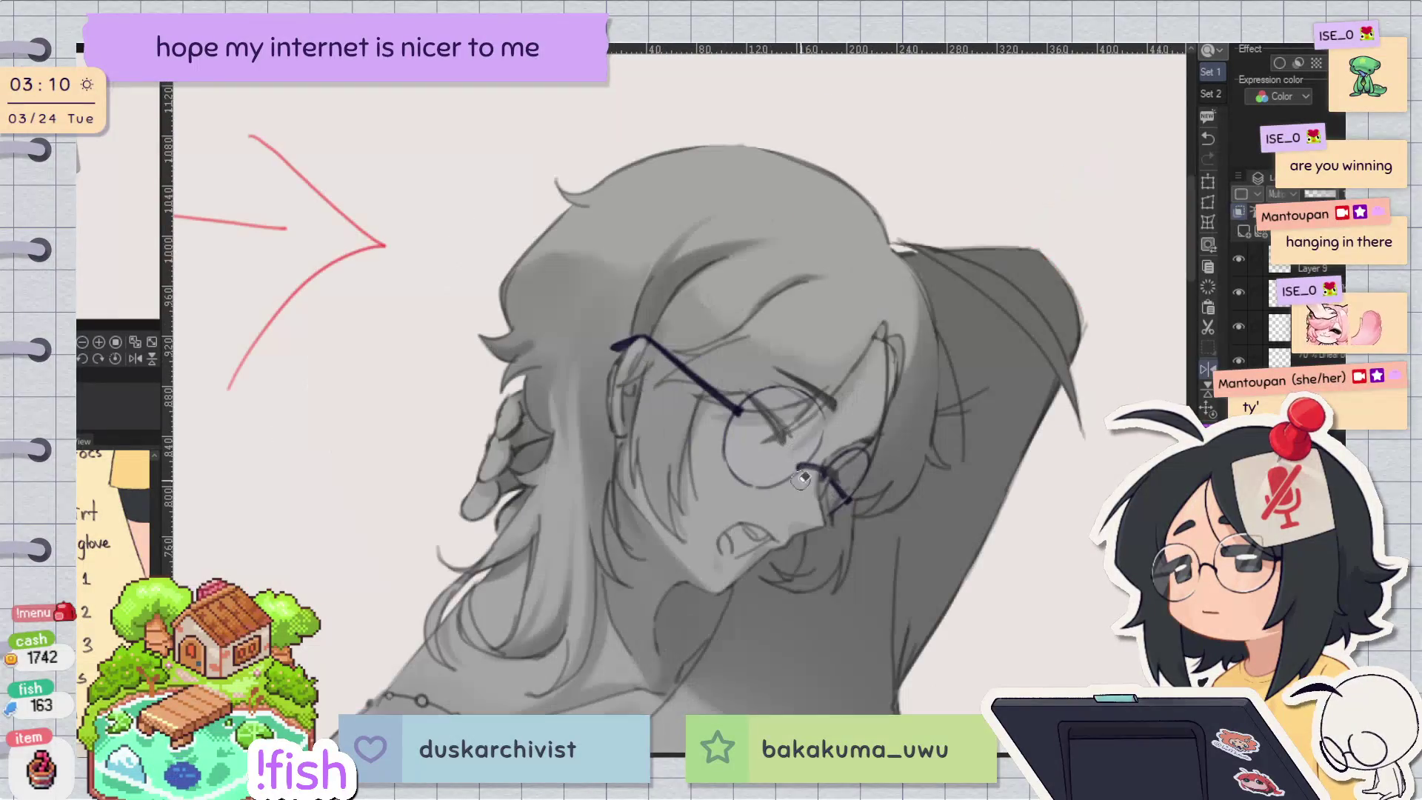
pyautogui.press('h')
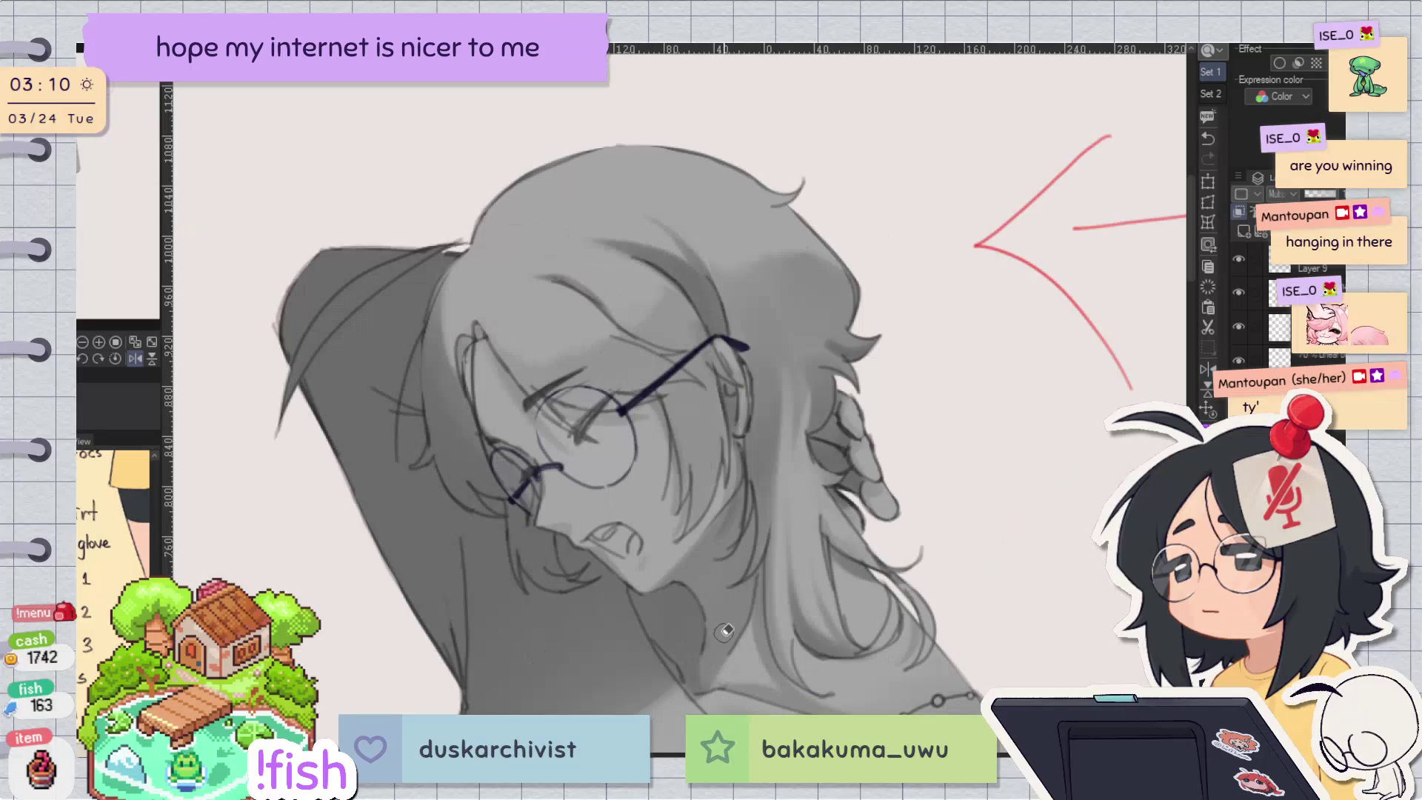
pyautogui.hotkey('ctrl', '@')
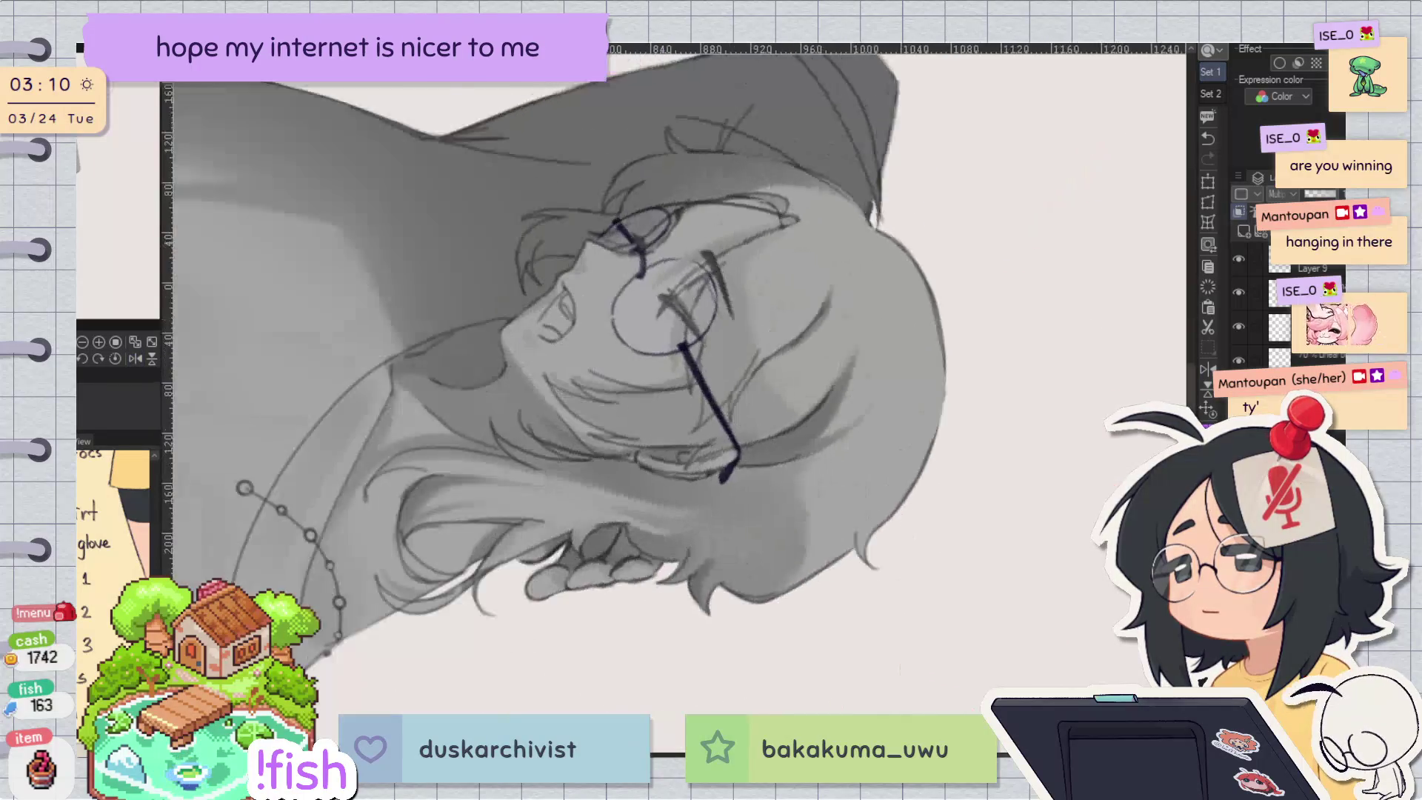
pyautogui.press('h')
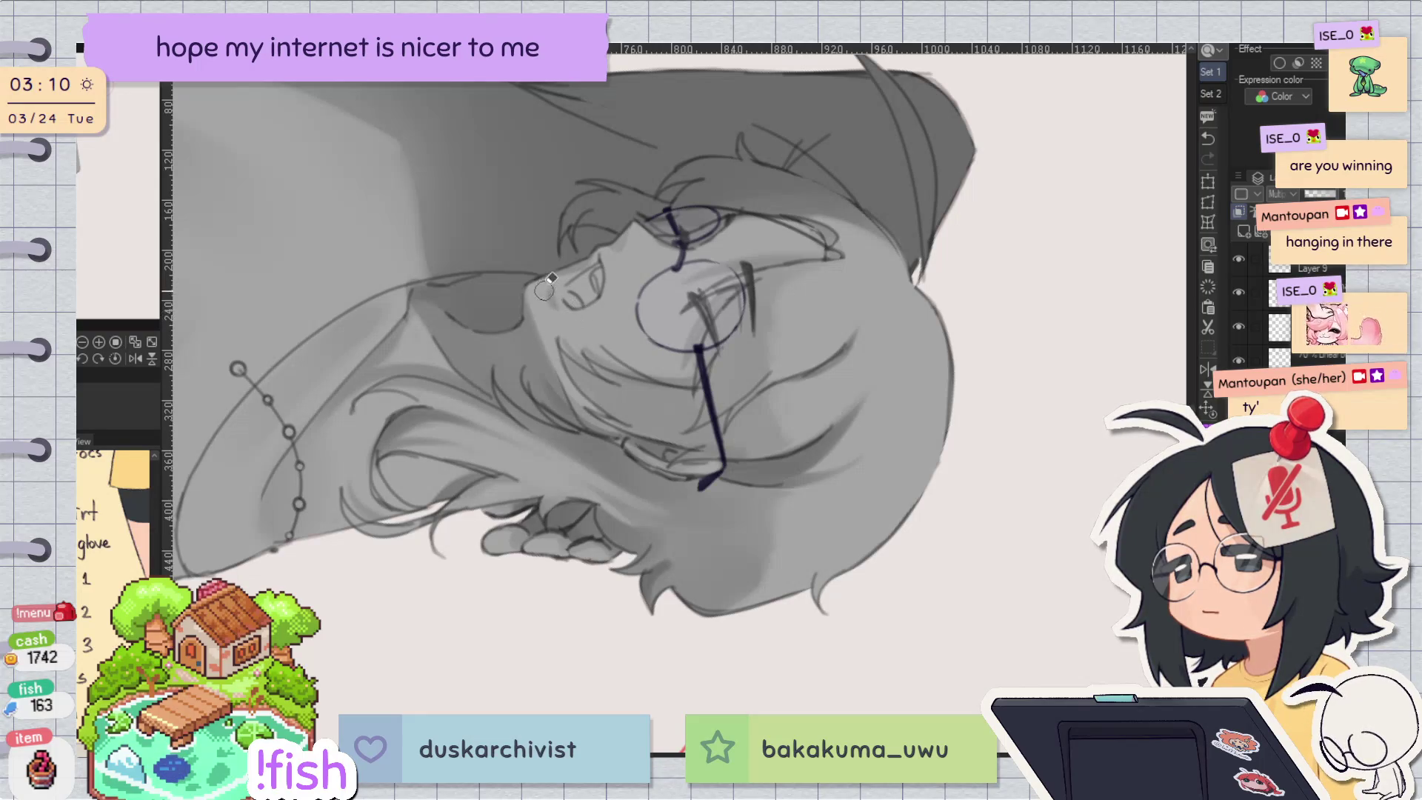
pyautogui.hotkey('ctrl', '@')
pyautogui.press('h')
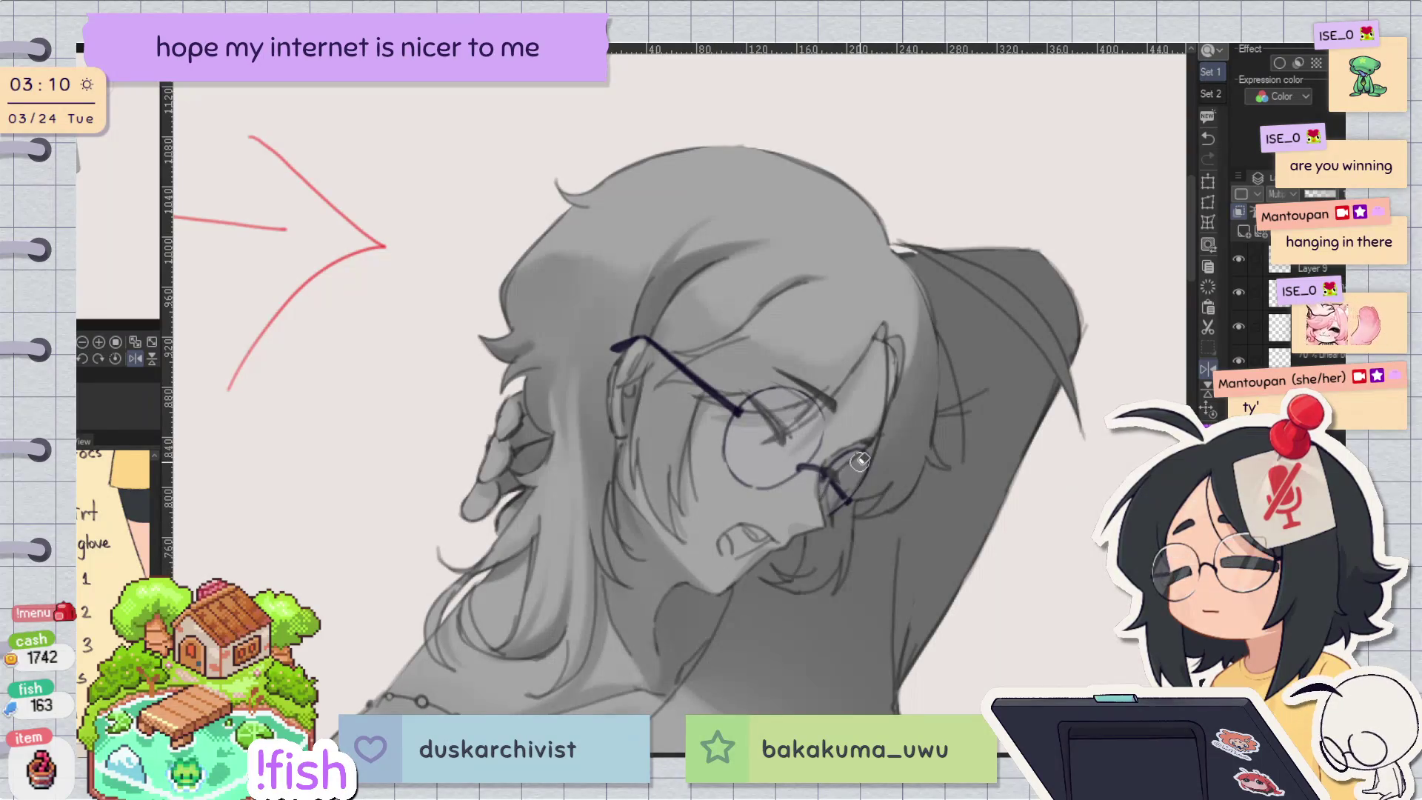
pyautogui.press('h')
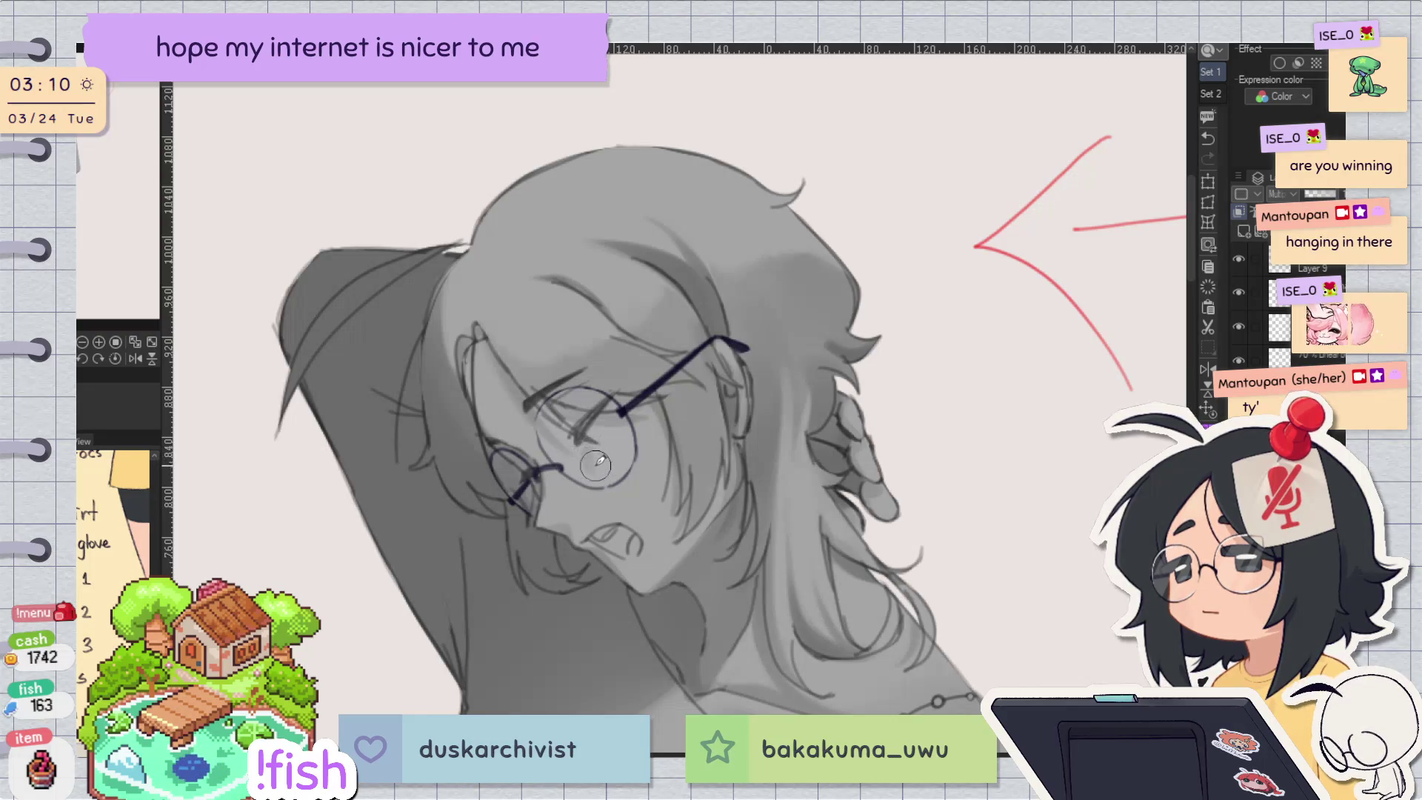
# Step: Adjust the brush size, tilt the view about 15°, and lasso part of the head
pyautogui.press(']')
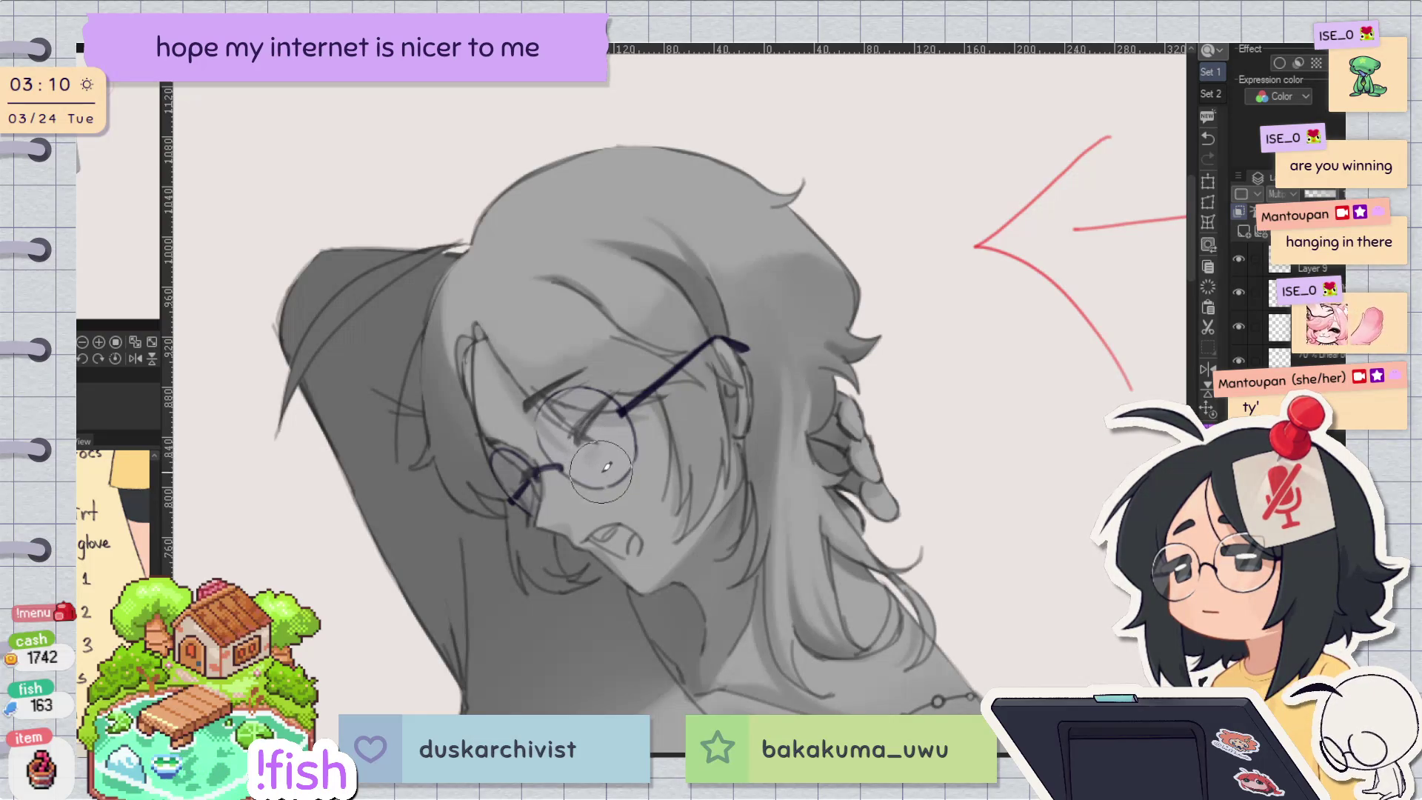
pyautogui.press('[')
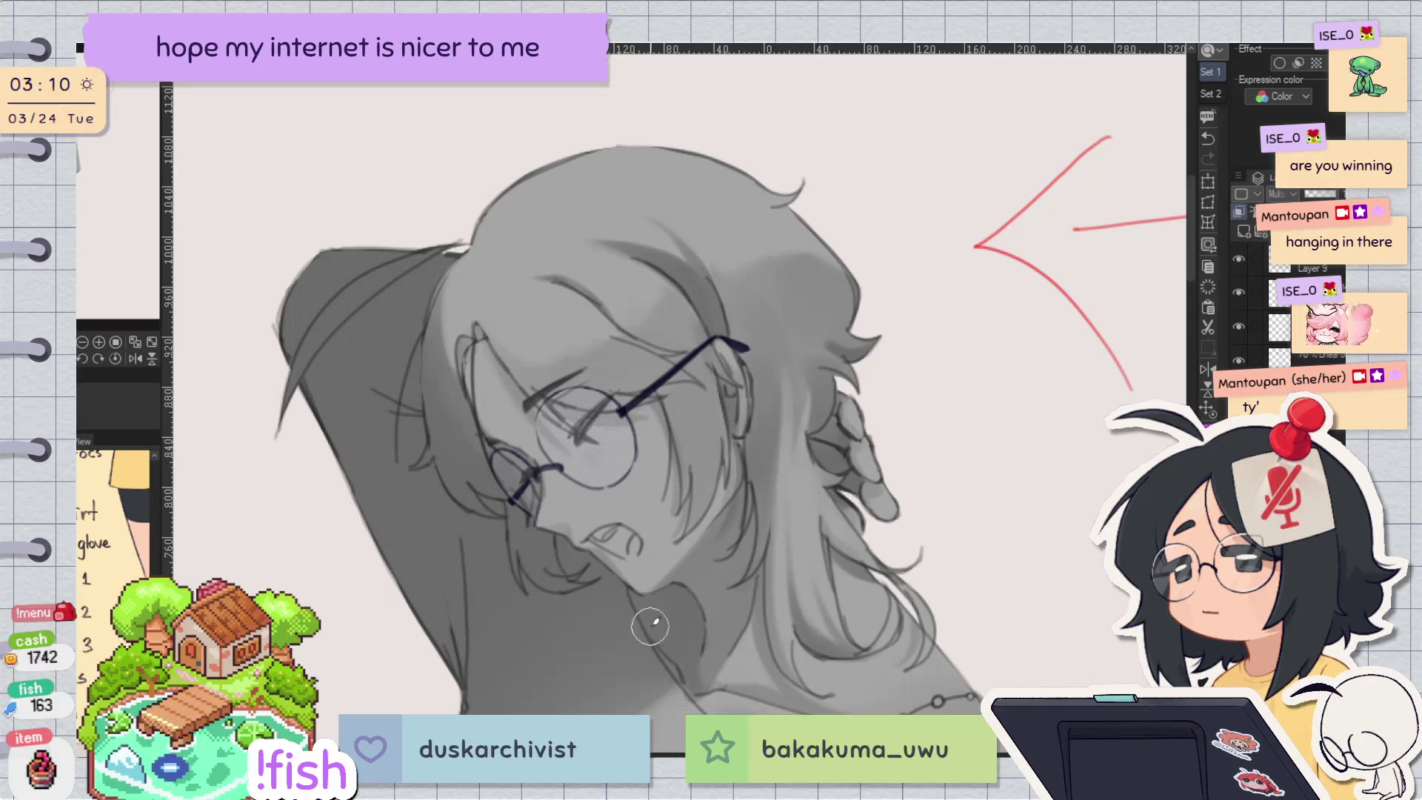
pyautogui.press('h')
pyautogui.press('h')
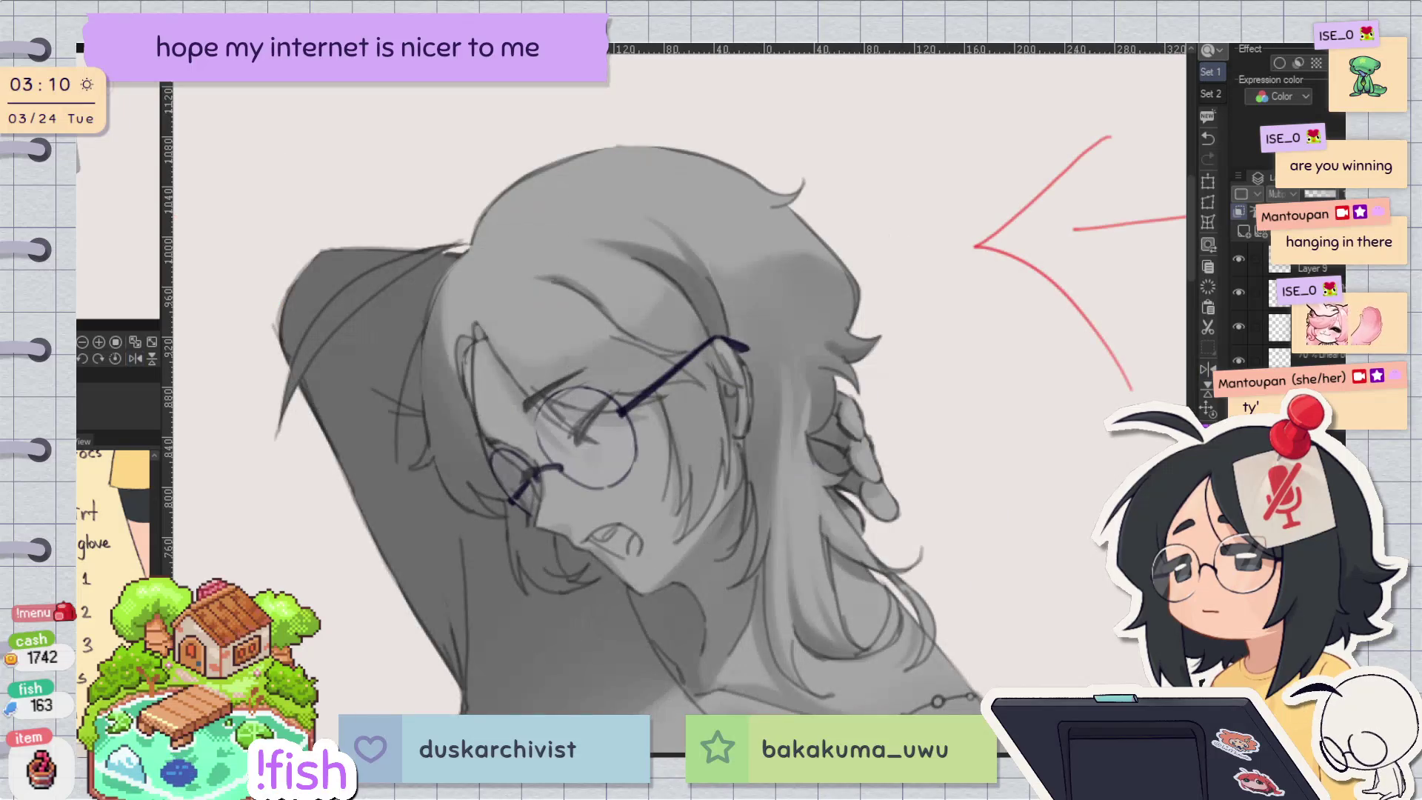
pyautogui.moveTo(896, 204); pyautogui.dragTo(970, 340)
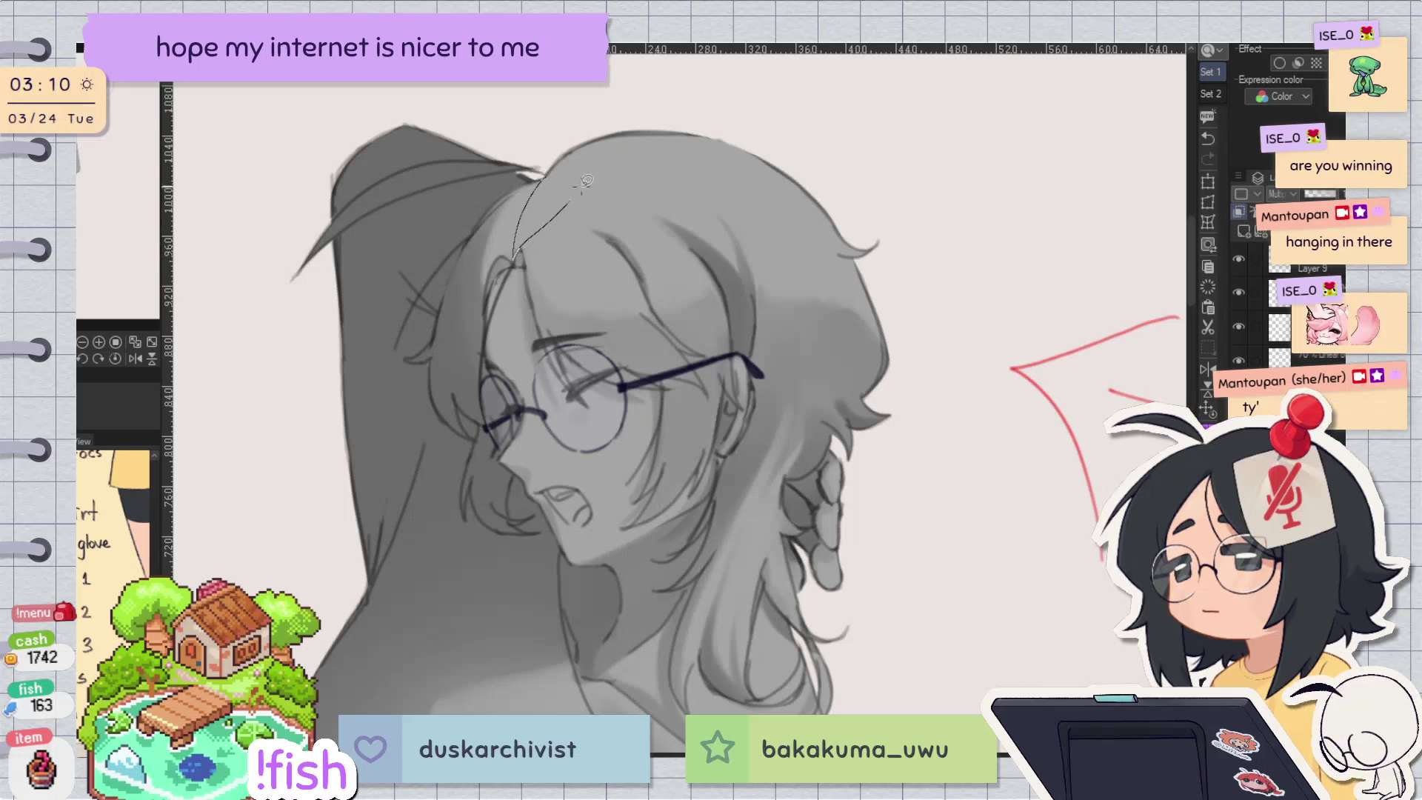
pyautogui.moveTo(579, 139); pyautogui.dragTo(574, 199)
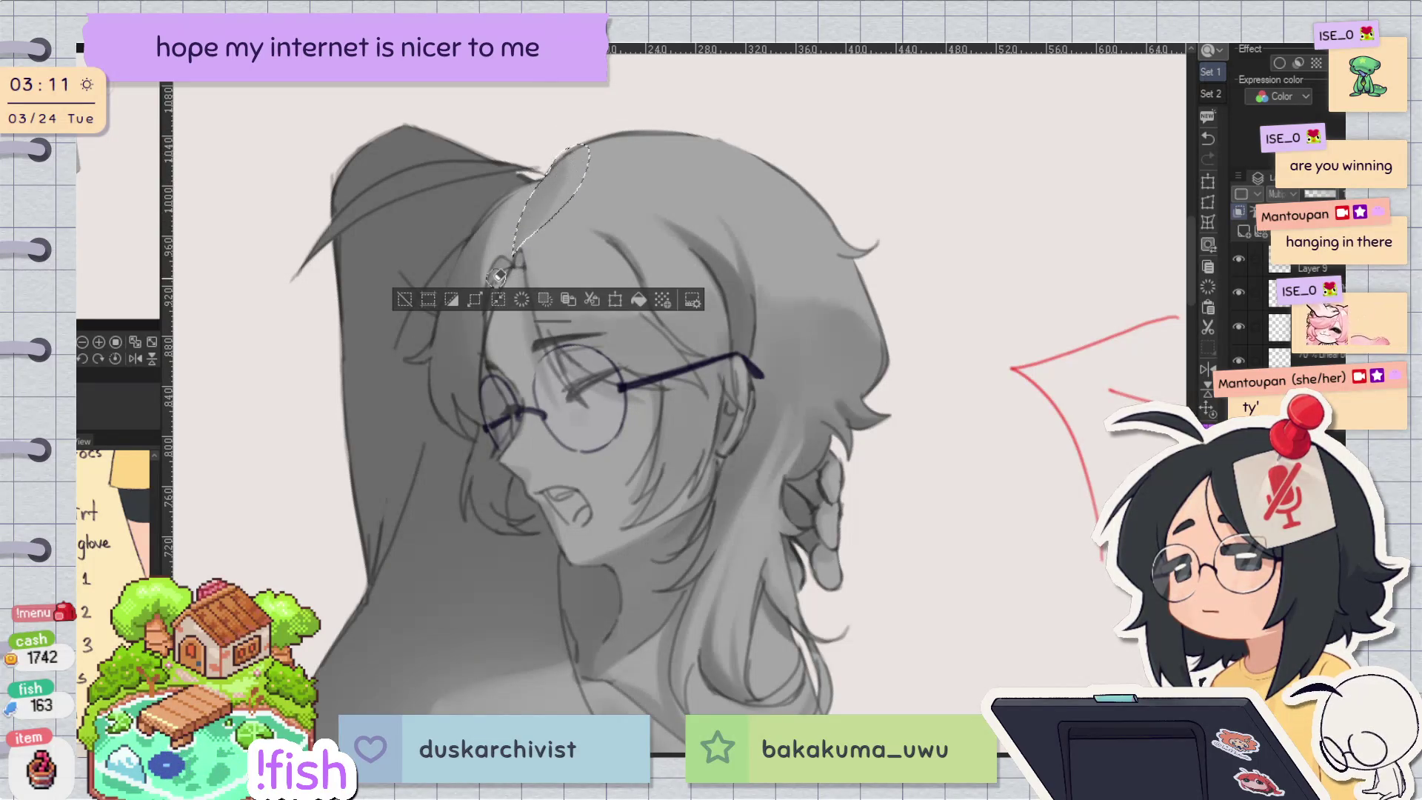
# Step: Deselect the lasso selection on the hair and compare mirrored and tilted views of the drawing
pyautogui.press('h')
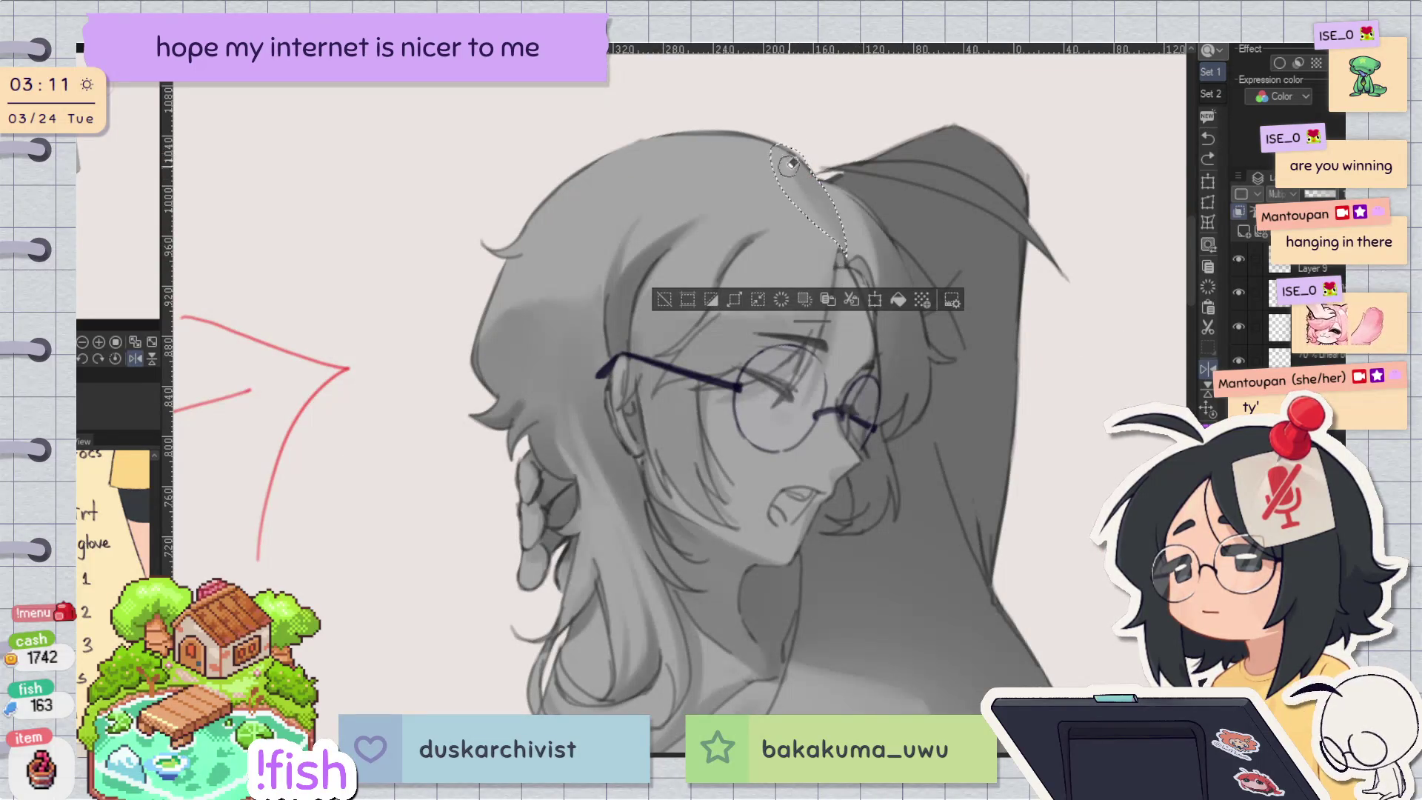
pyautogui.click(664, 299)
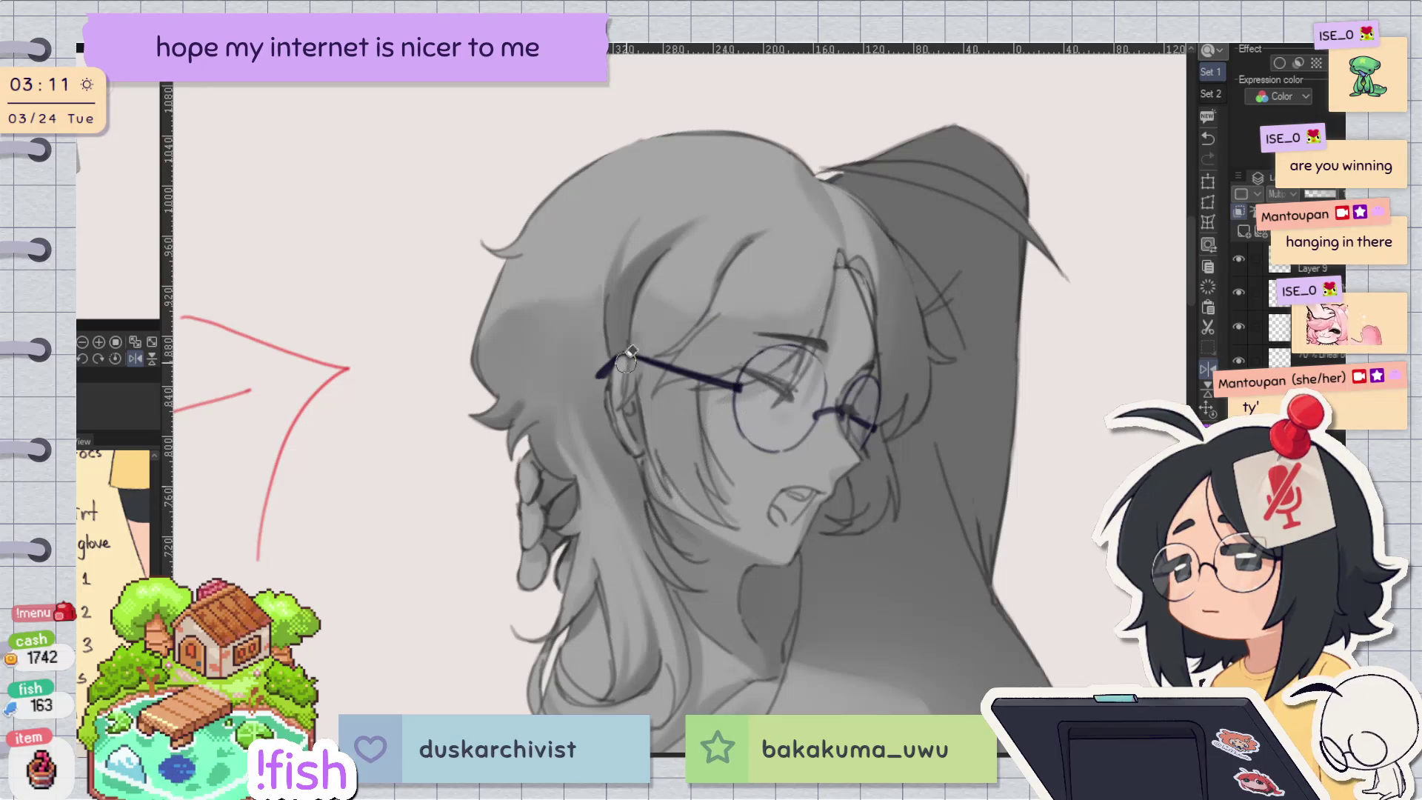
pyautogui.press('h')
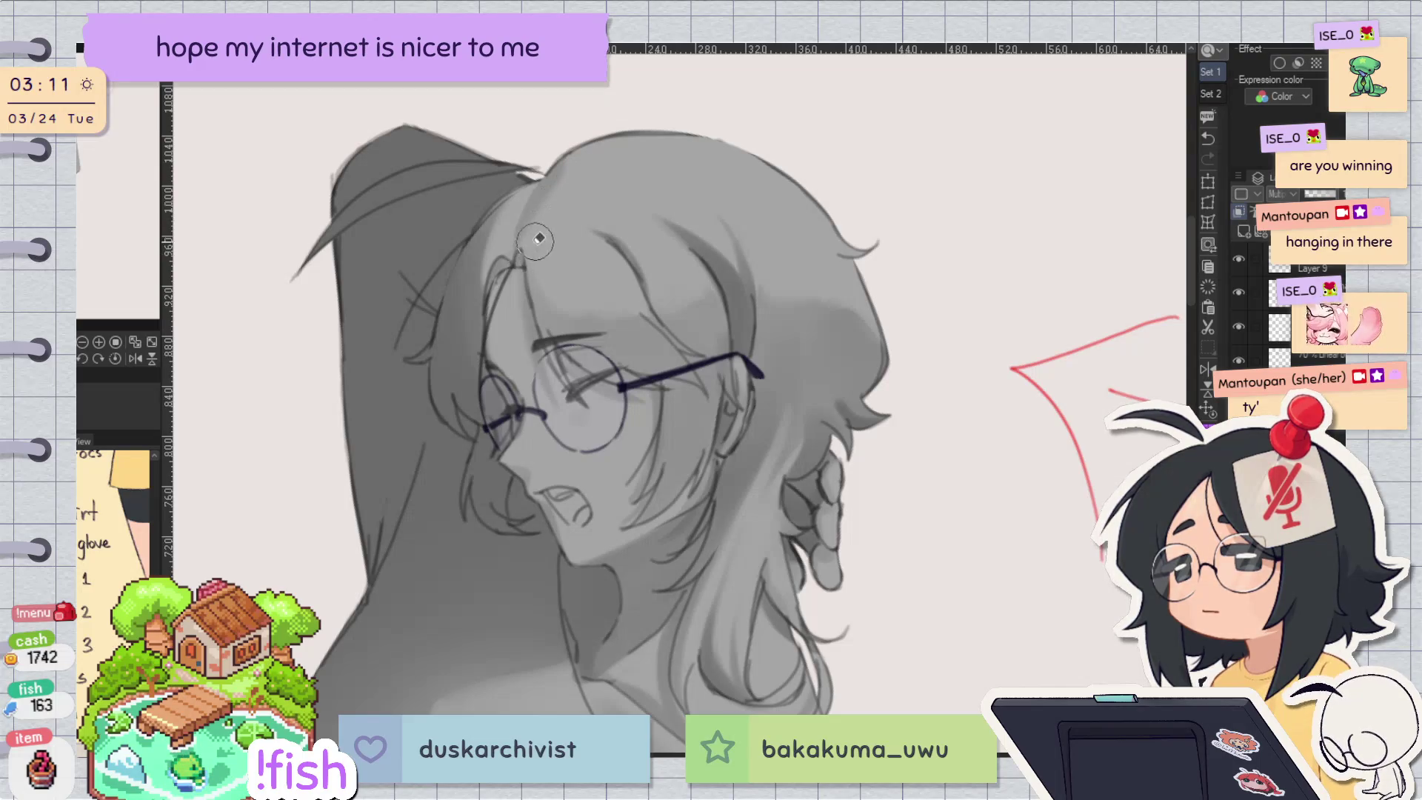
pyautogui.press('h')
pyautogui.press('h')
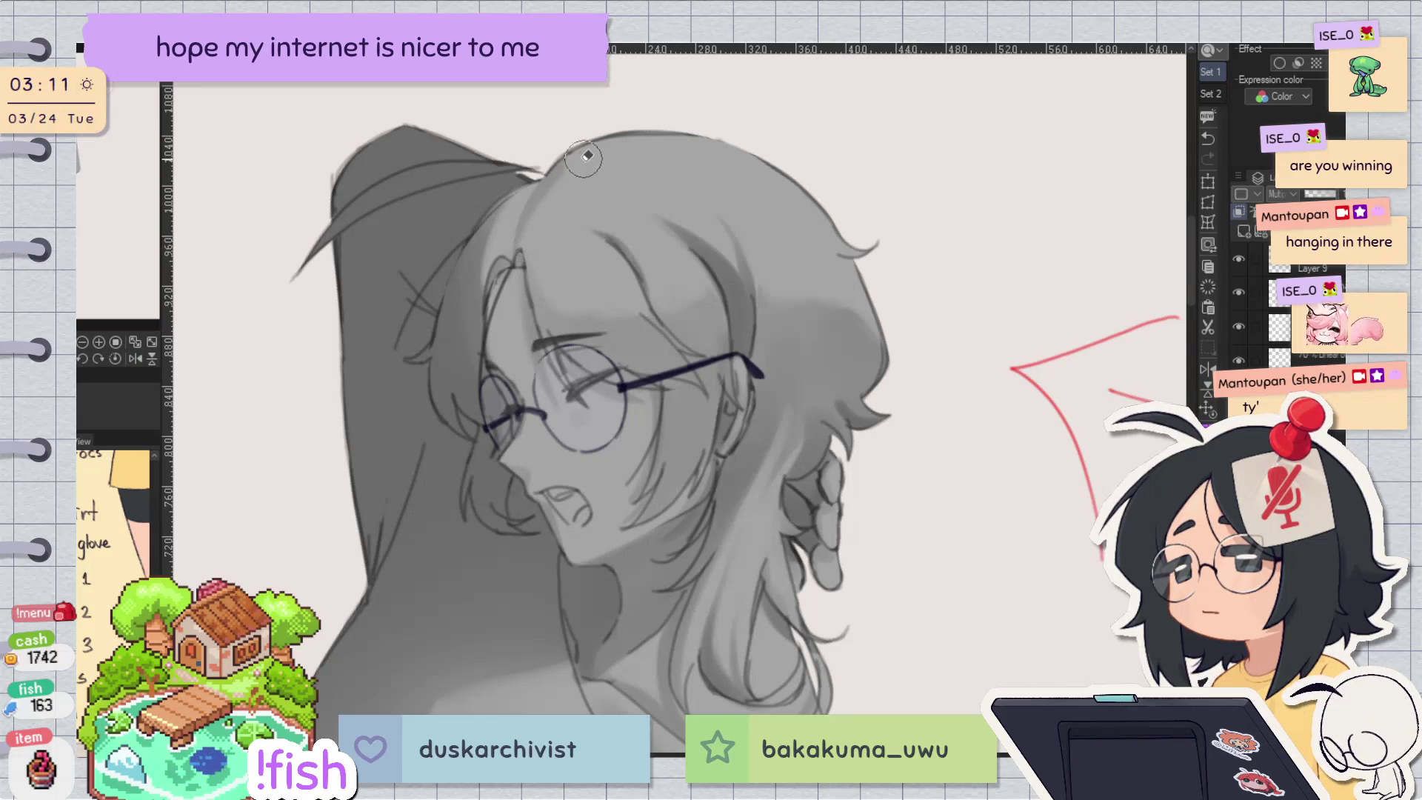
pyautogui.press('h')
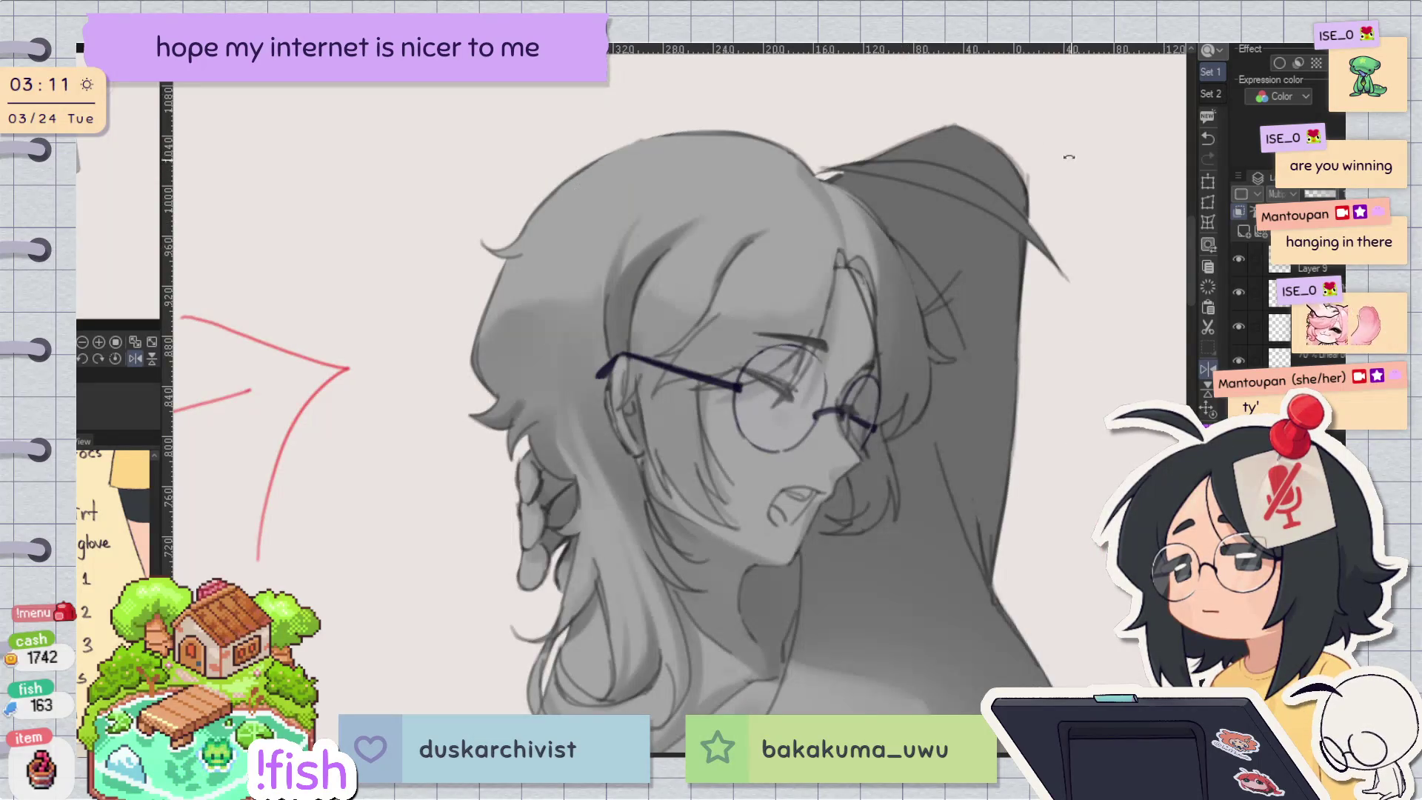
pyautogui.press('h')
pyautogui.moveTo(572, 194); pyautogui.dragTo(777, 271)
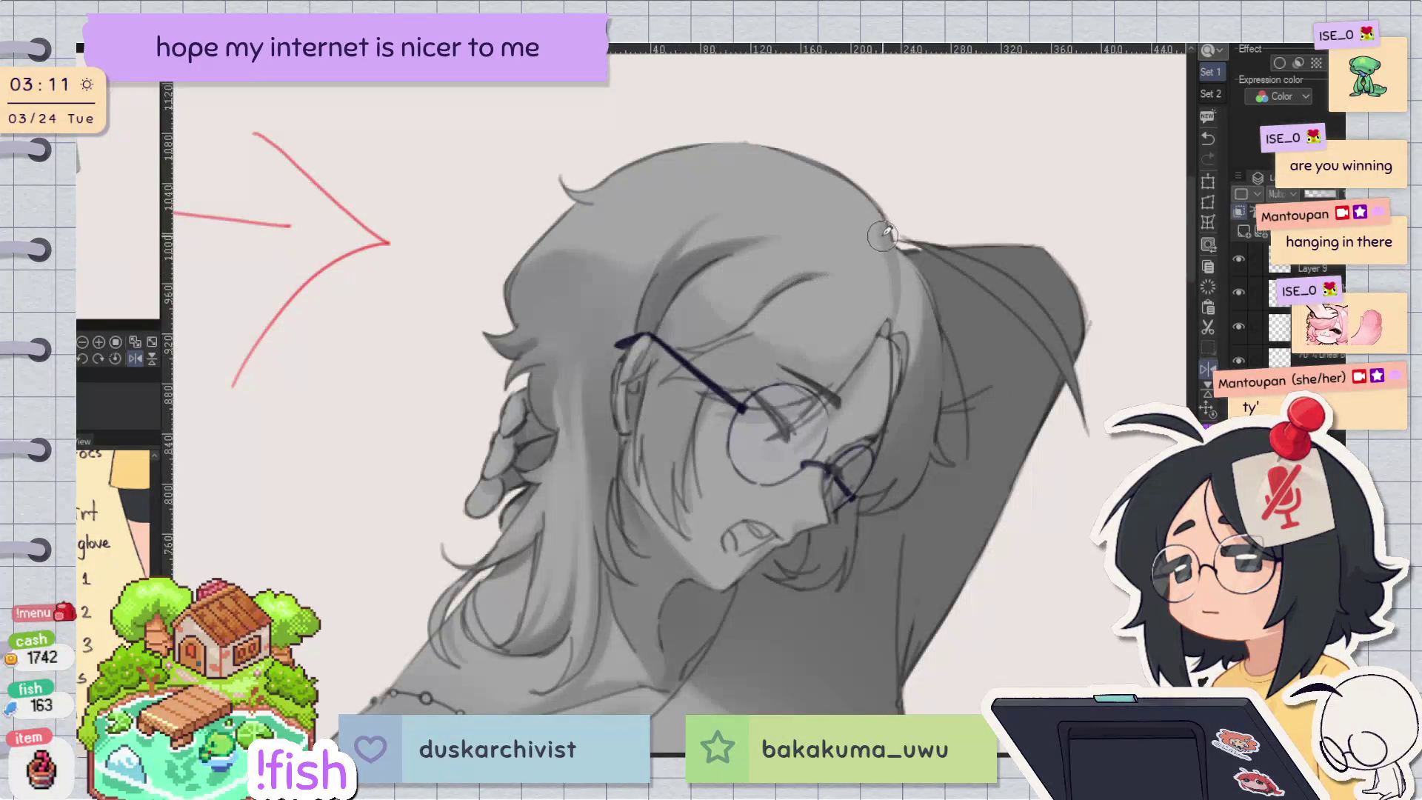
pyautogui.press('h')
pyautogui.moveTo(778, 271)
pyautogui.mouseDown()
pyautogui.moveTo(932, 391)
pyautogui.moveTo(850, 376)
pyautogui.mouseUp()
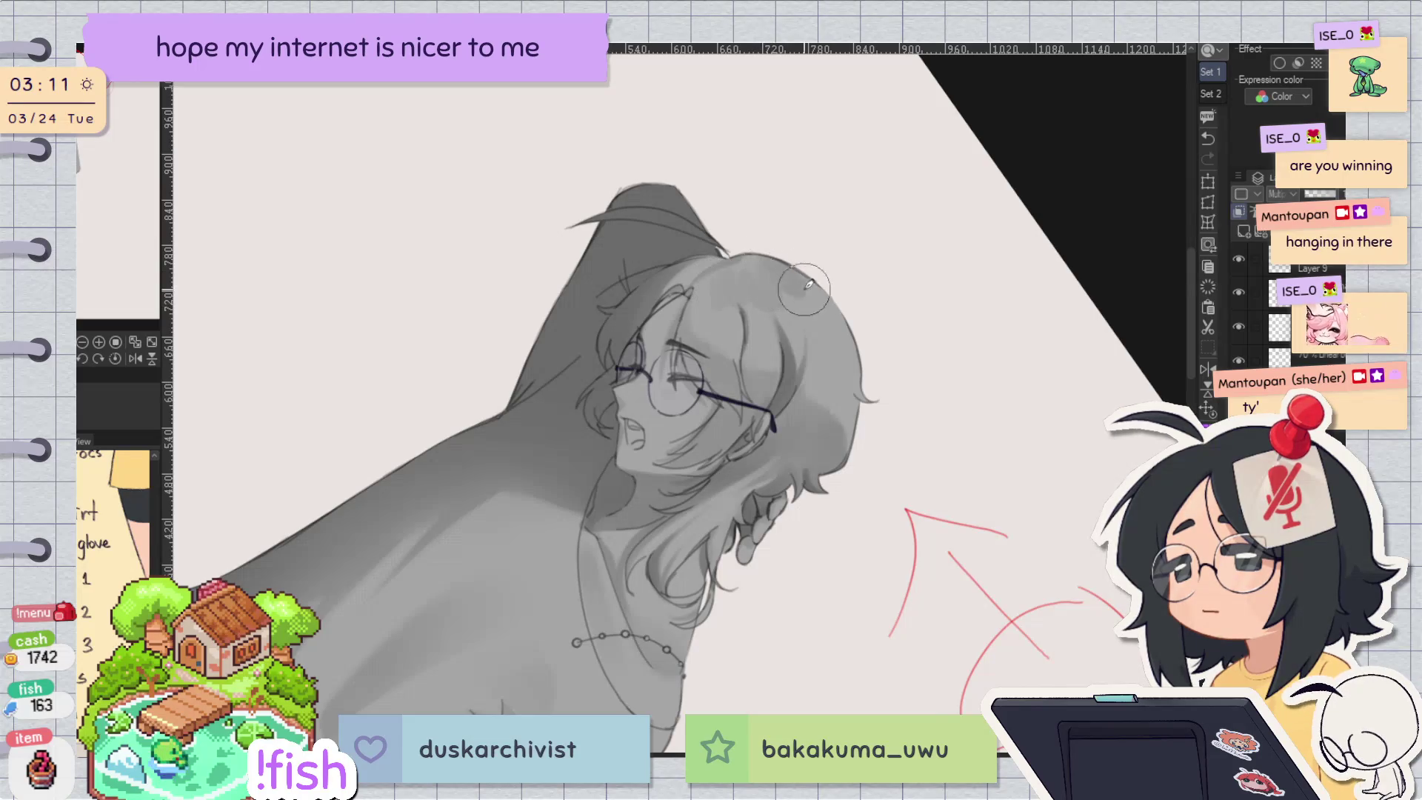
# Step: Paint a lighter grey stroke along the top of the hair in a mirrored view
pyautogui.press('r')
pyautogui.press('h')
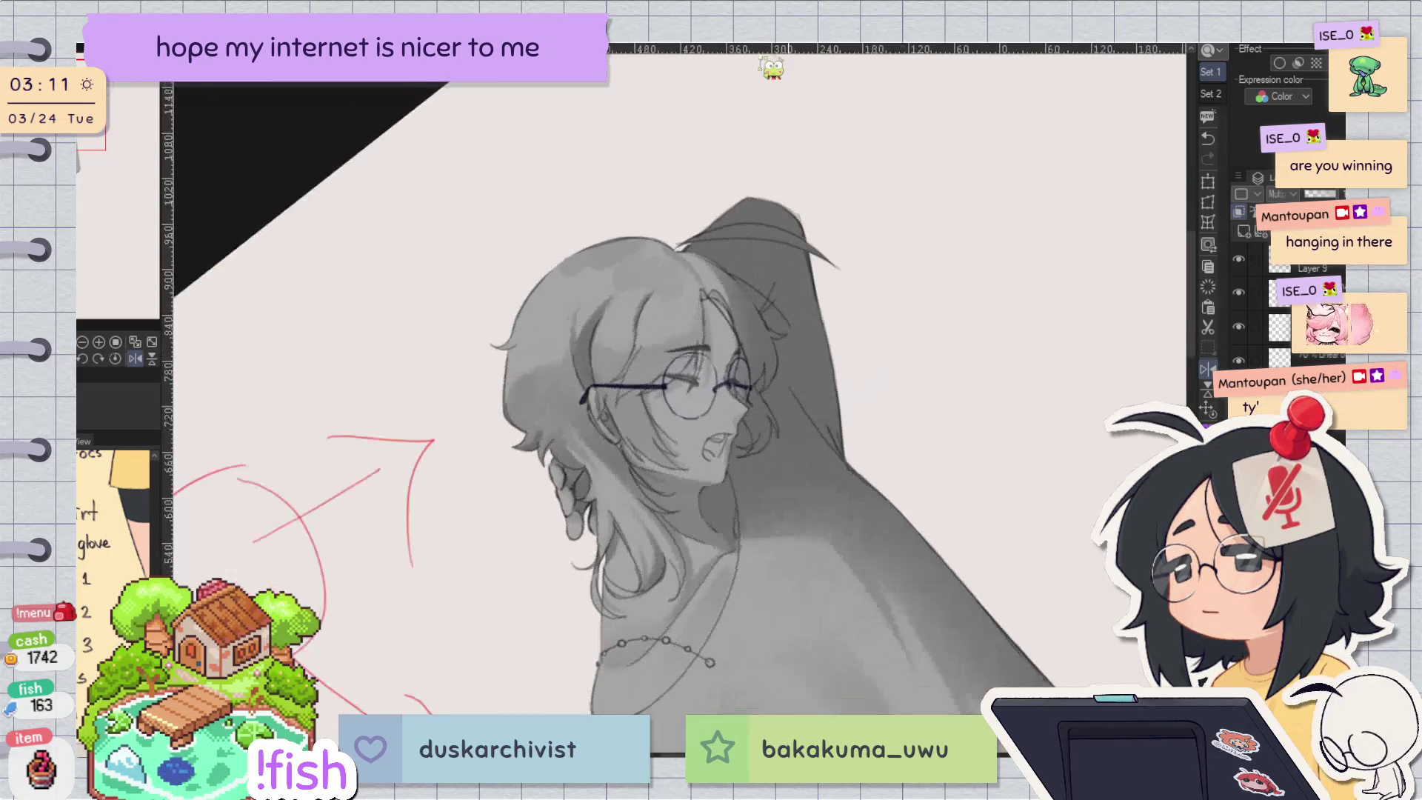
pyautogui.moveTo(603, 240); pyautogui.dragTo(687, 277)
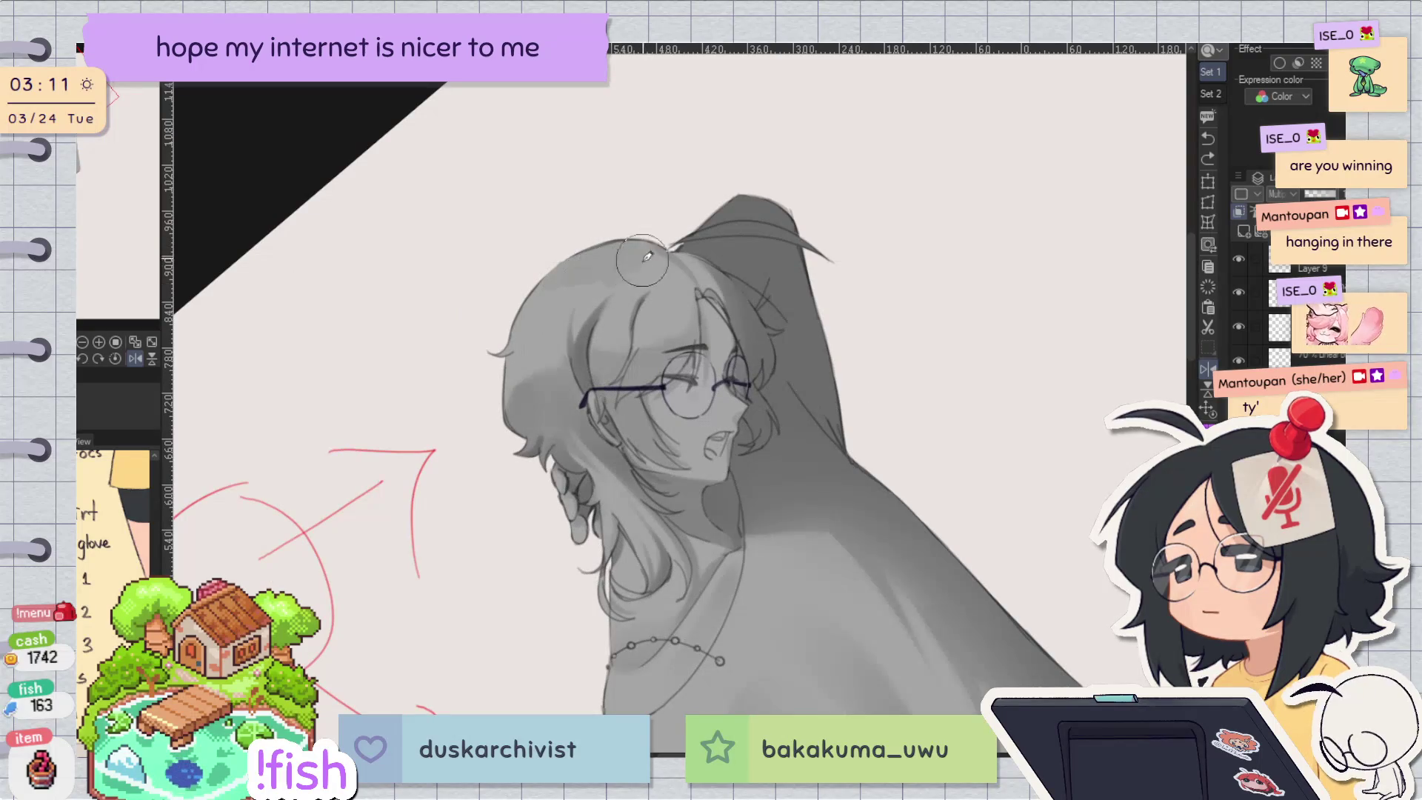
pyautogui.press('r')
pyautogui.press('h')
pyautogui.scroll(2, 640, 245)
# Step: Turn the head sideways, reset the view upright, and zoom in on the hair
pyautogui.moveTo(640, 245); pyautogui.dragTo(818, 342)
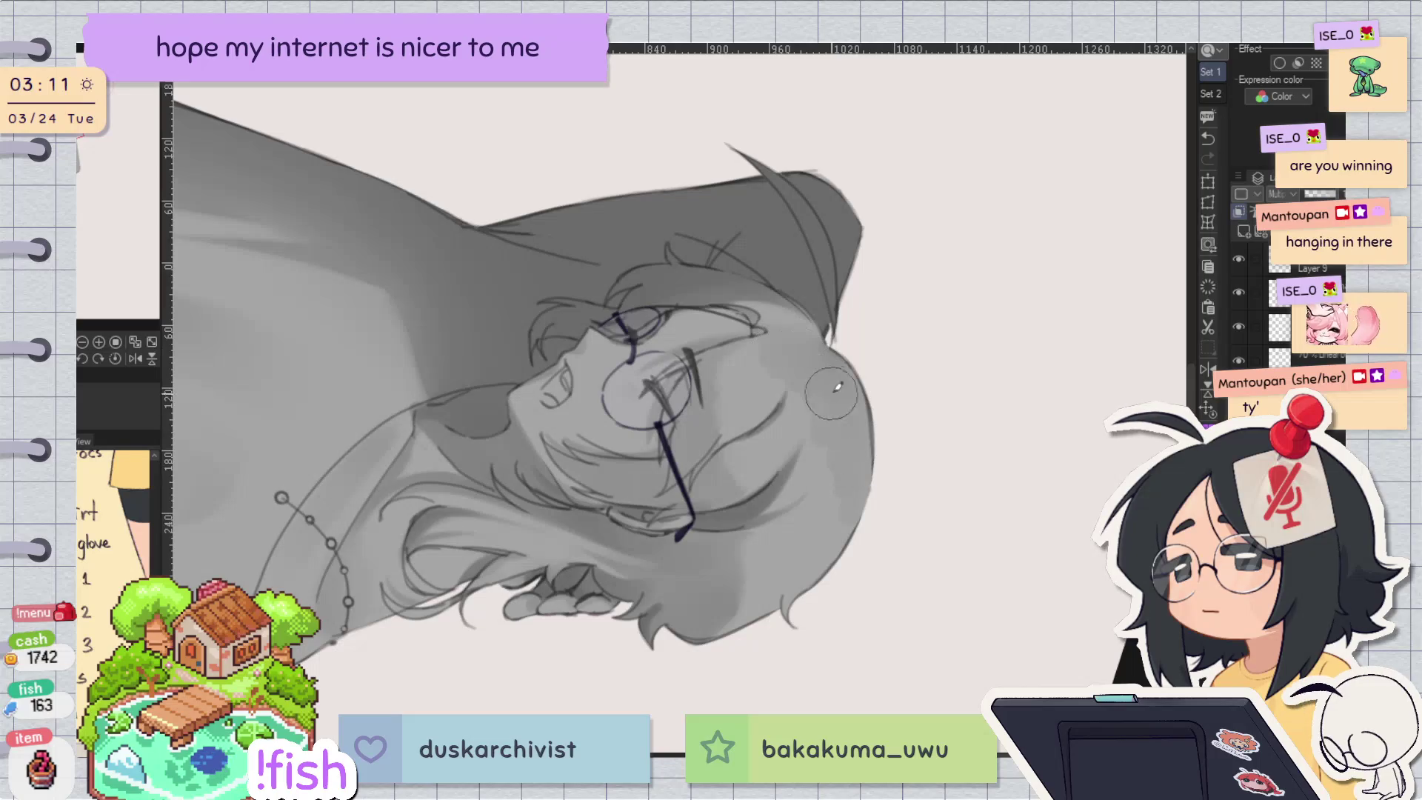
pyautogui.press('r')
pyautogui.press('h')
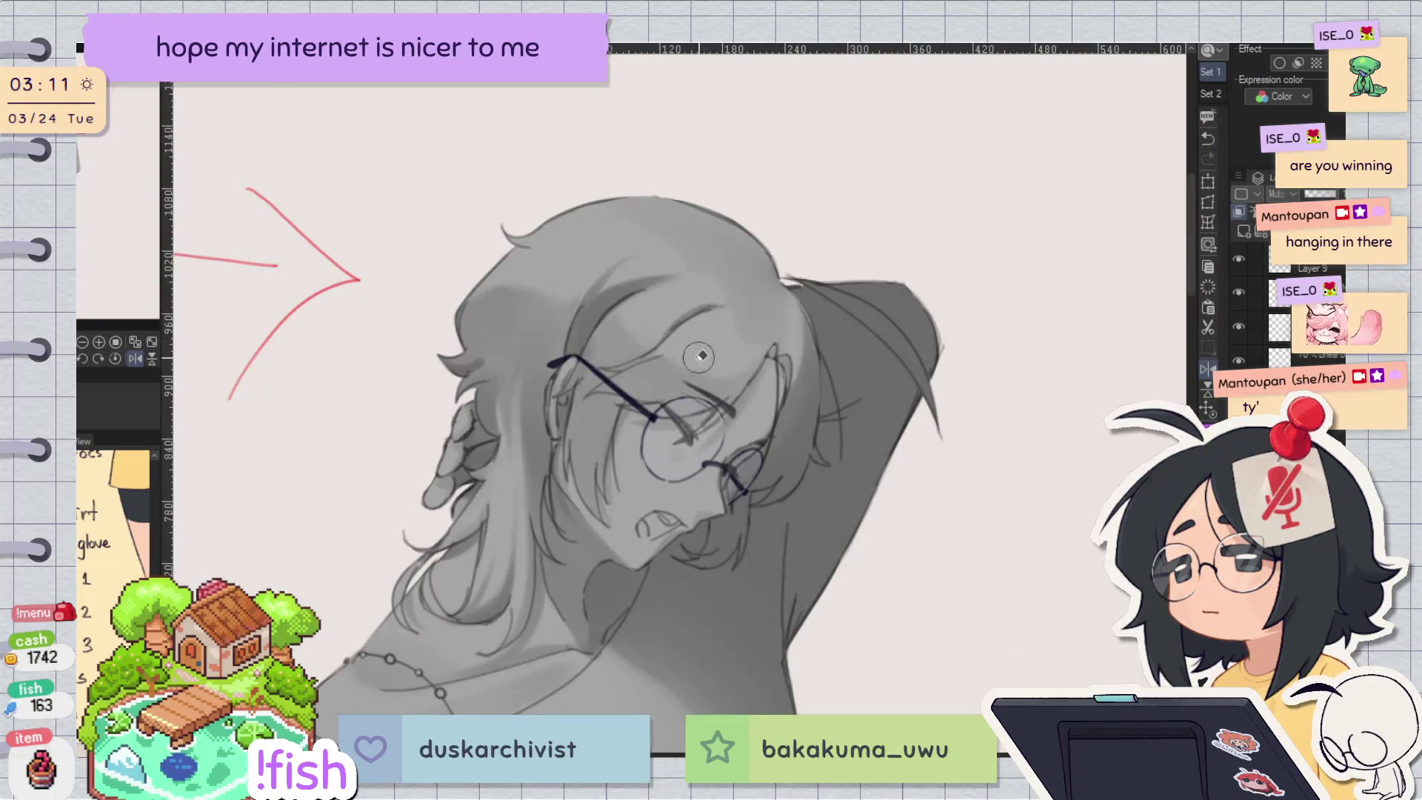
pyautogui.press('h')
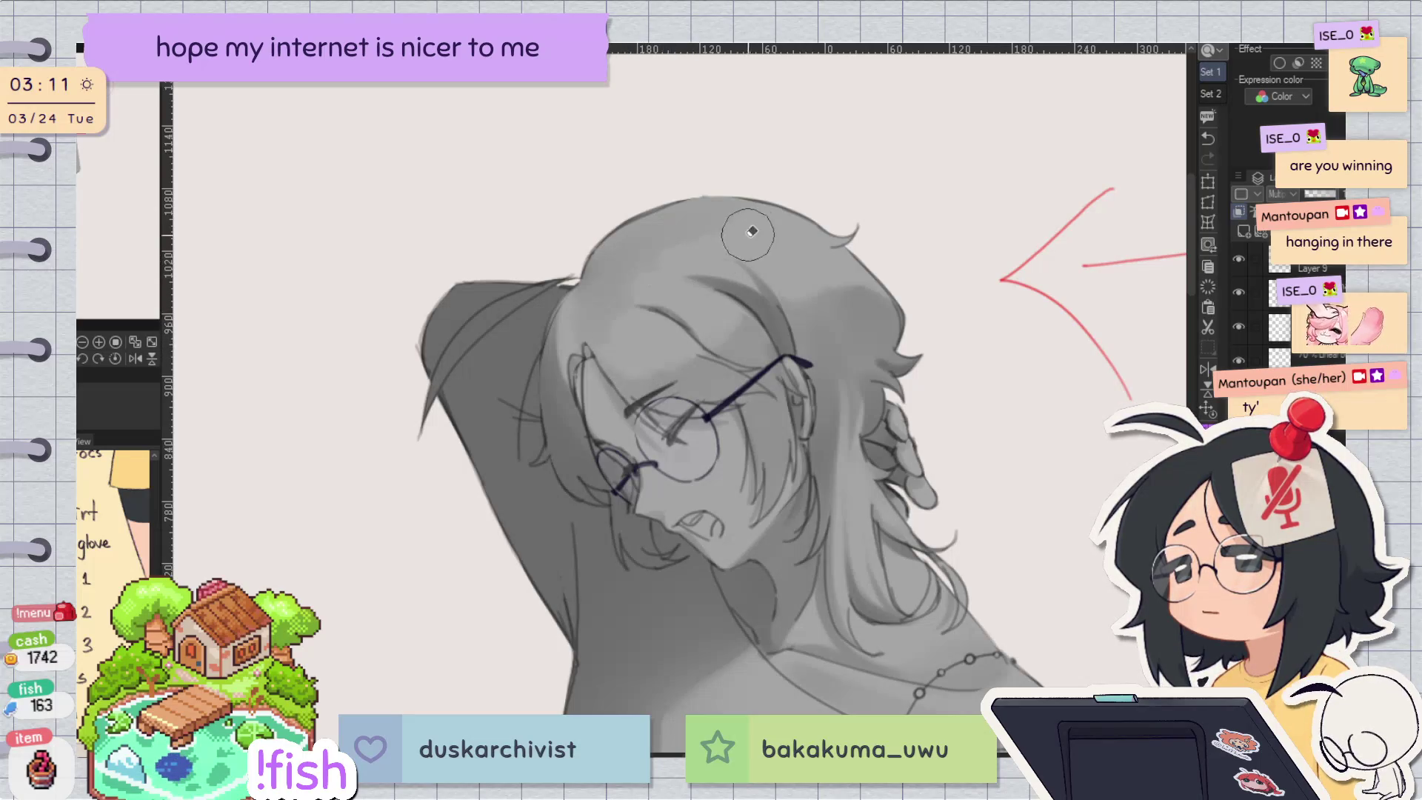
pyautogui.press('h')
pyautogui.press('h')
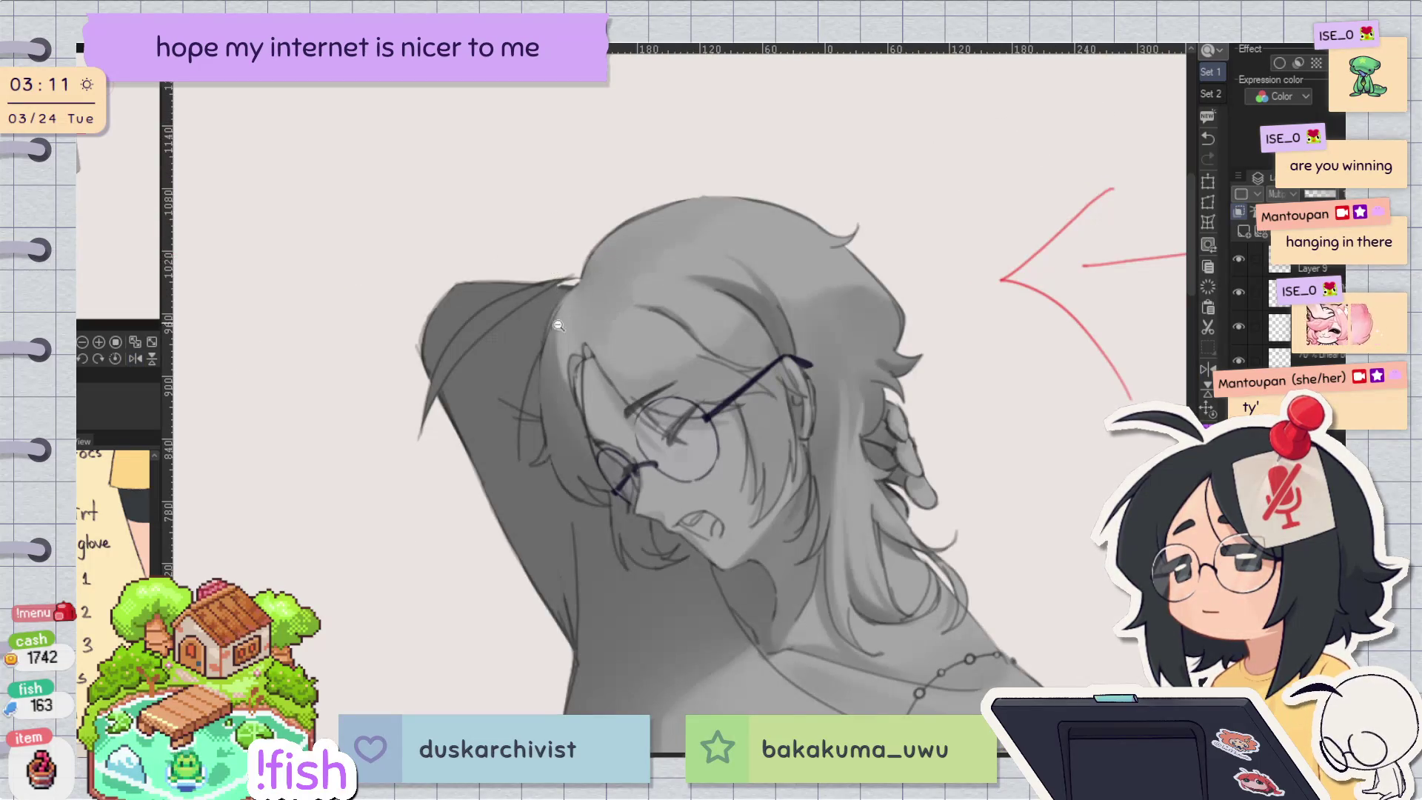
pyautogui.click(557, 324)
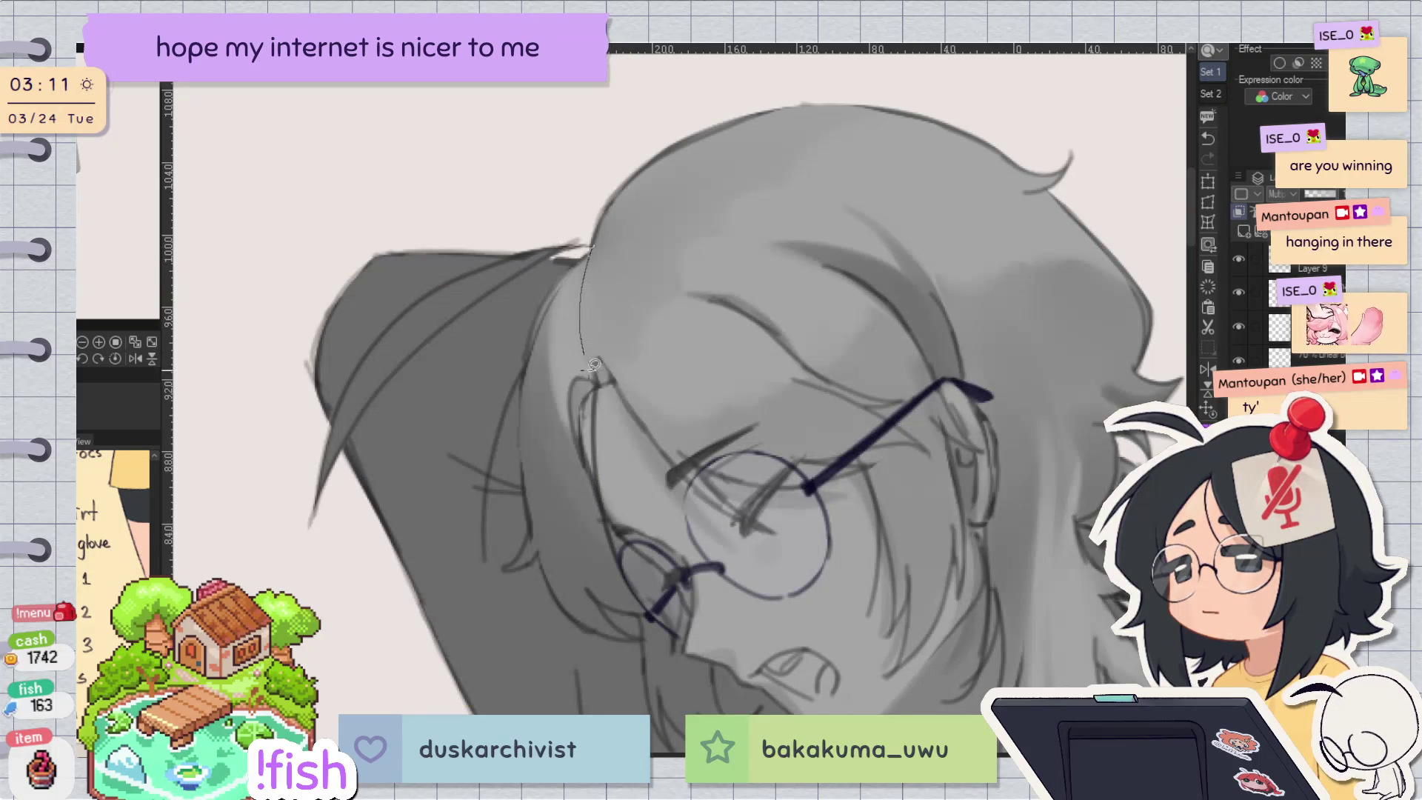
# Step: Lasso a narrow hair strand above the forehead, paint it lighter with a larger brush, then deselect
pyautogui.moveTo(630, 204); pyautogui.dragTo(601, 219)
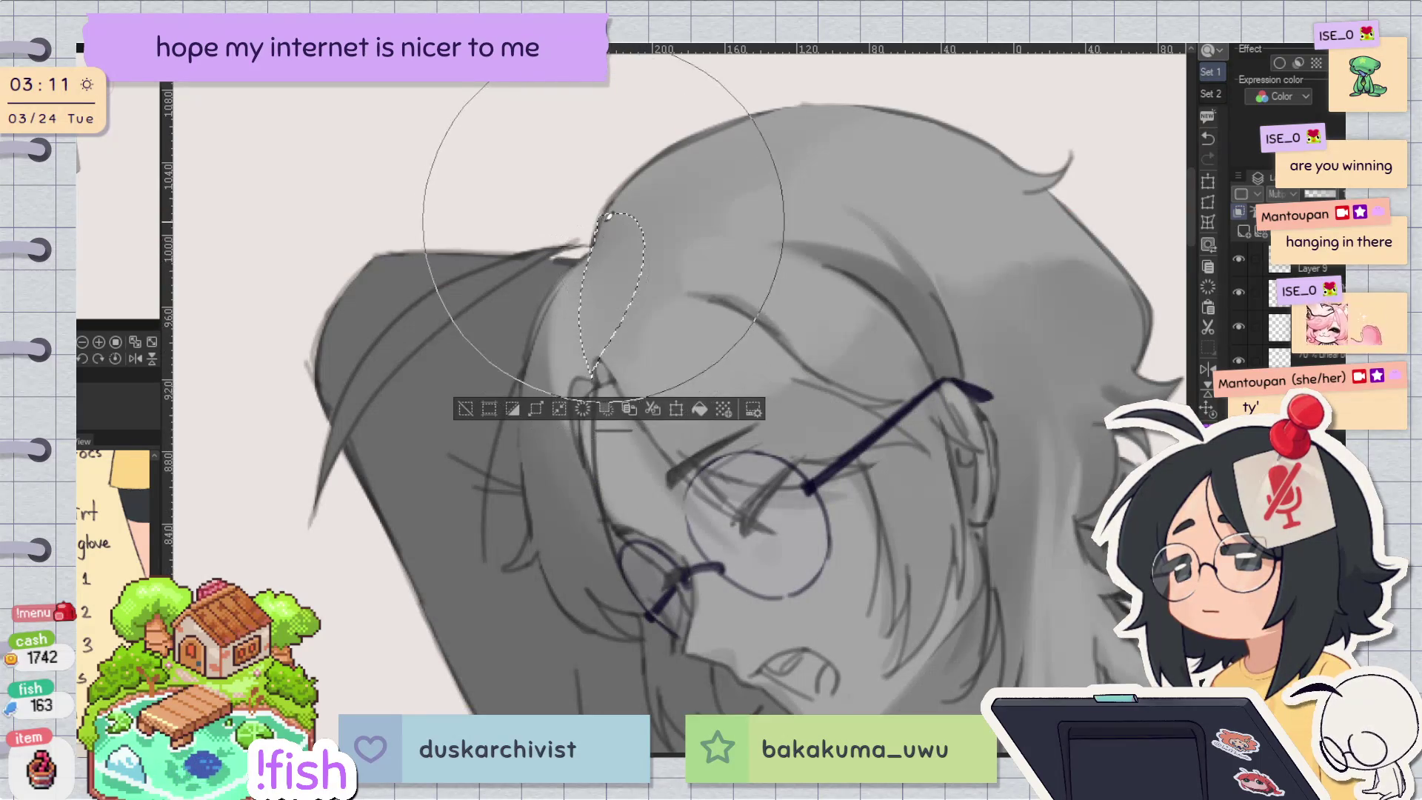
pyautogui.press('b')
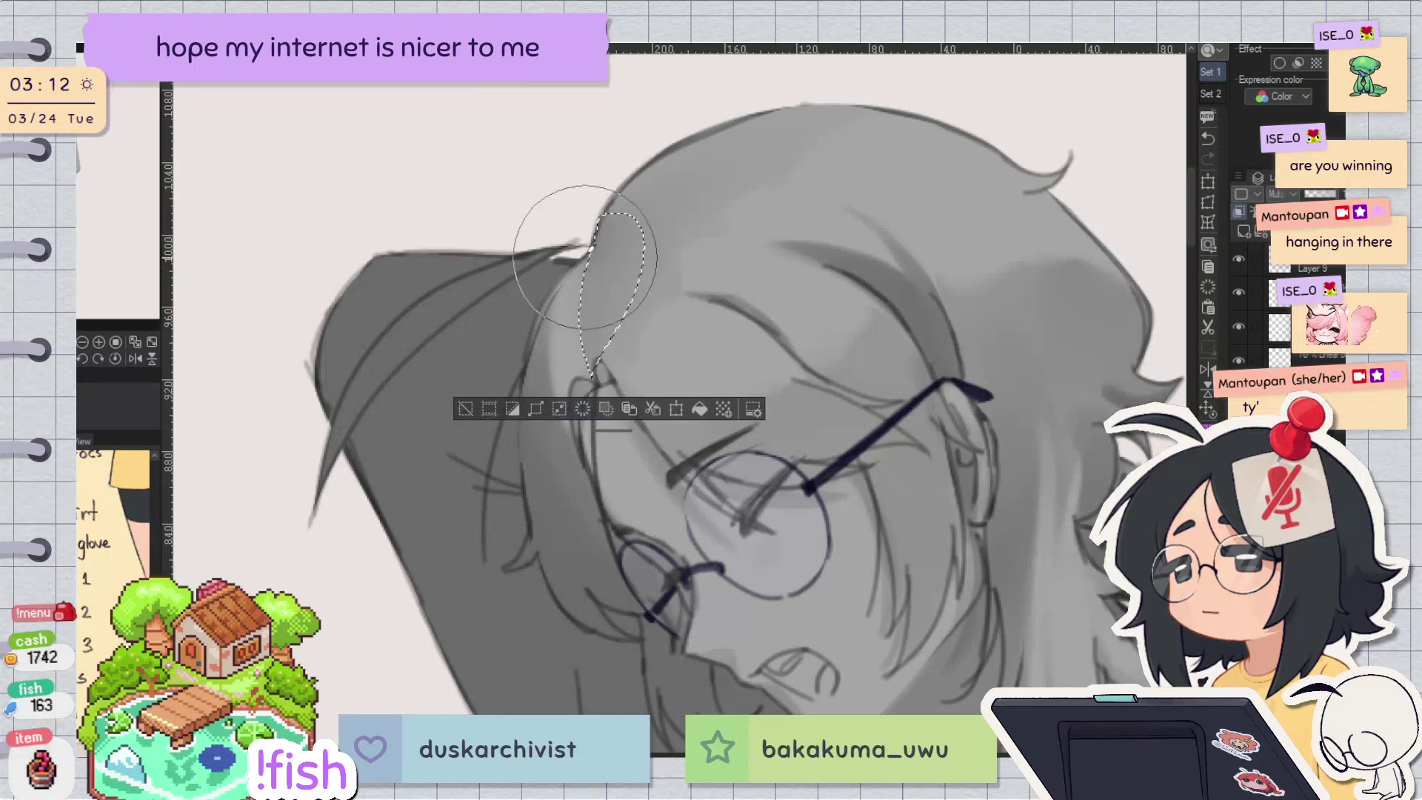
pyautogui.moveTo(599, 256); pyautogui.dragTo(596, 222)
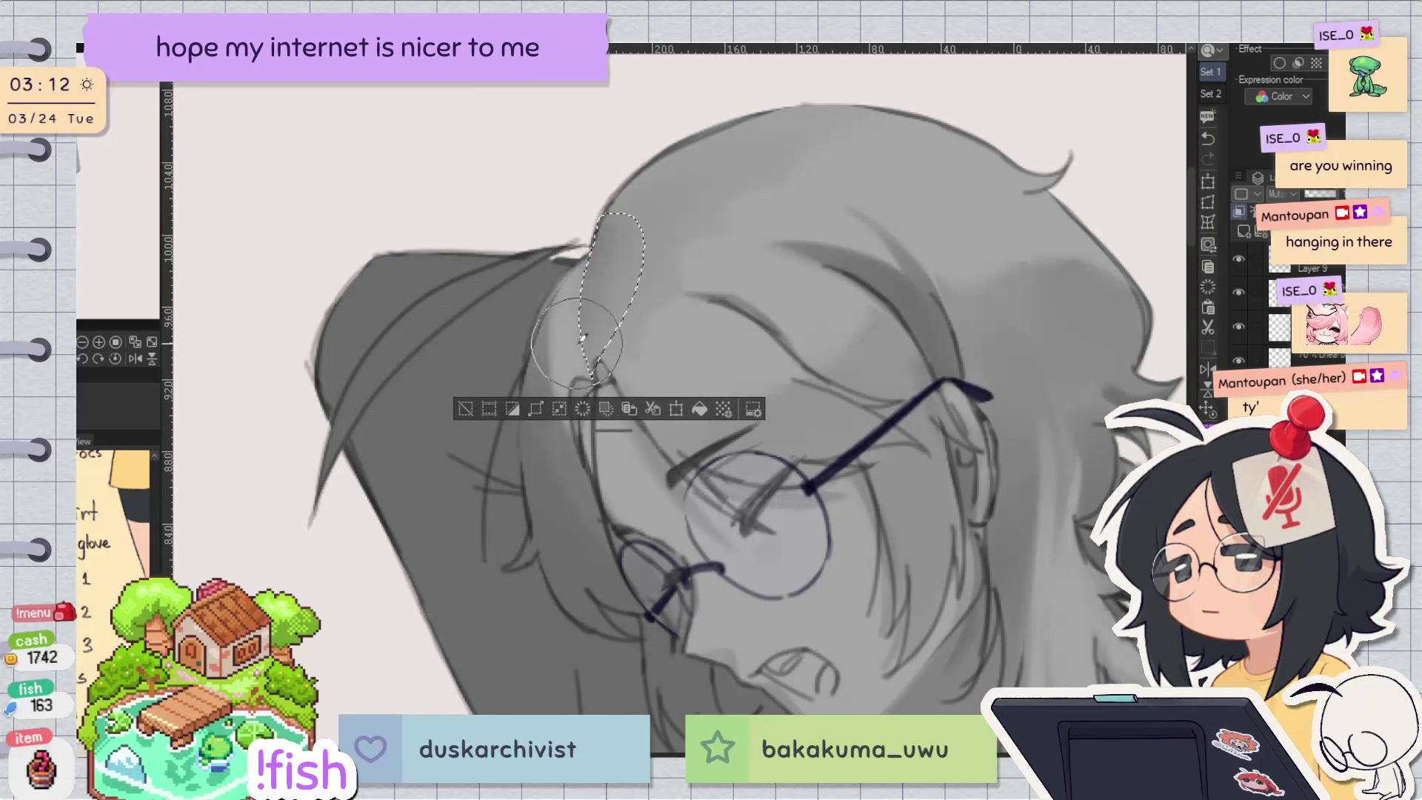
pyautogui.click(466, 408)
# Step: Check the head in mirrored, rotated and zoomed-out views
pyautogui.press('h')
pyautogui.press('h')
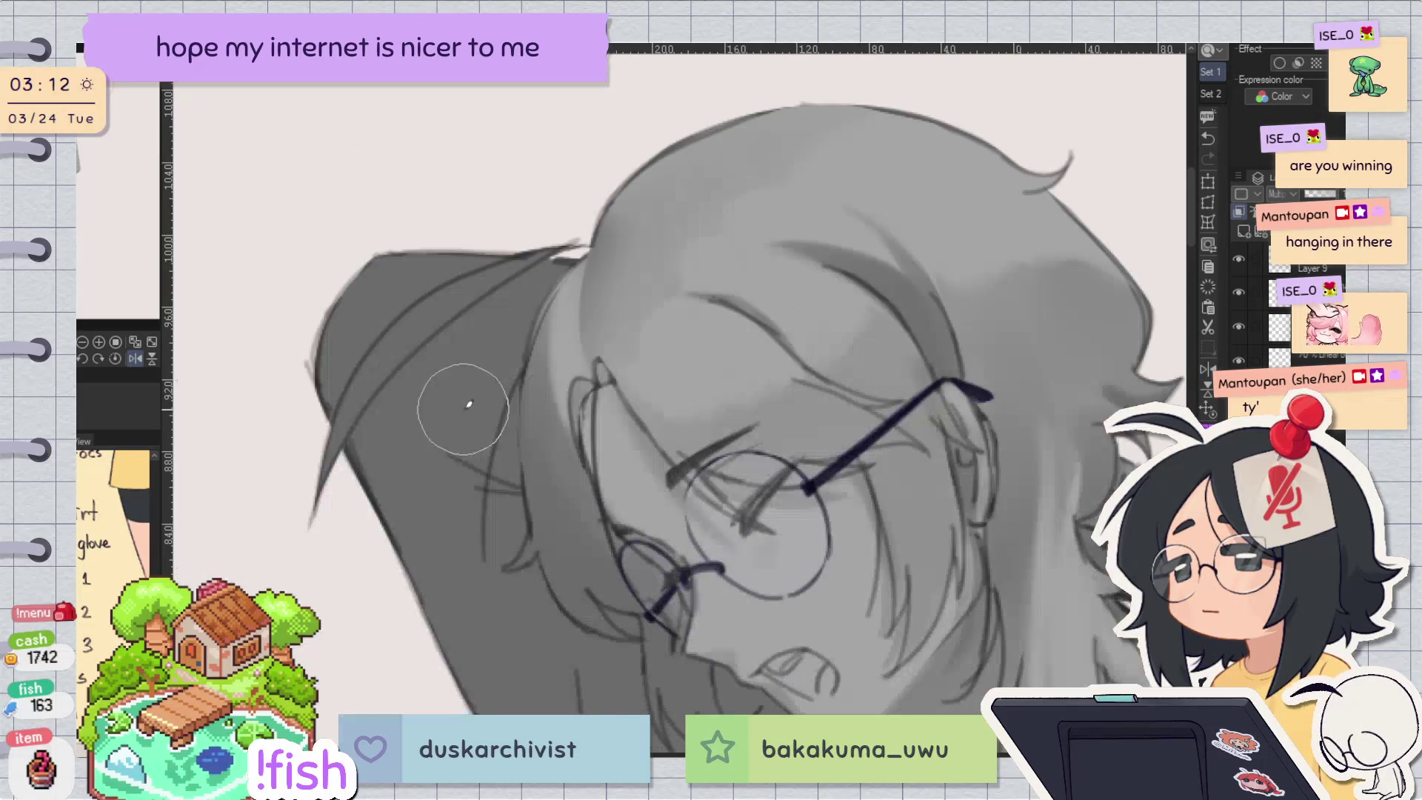
pyautogui.press('h')
pyautogui.press('h')
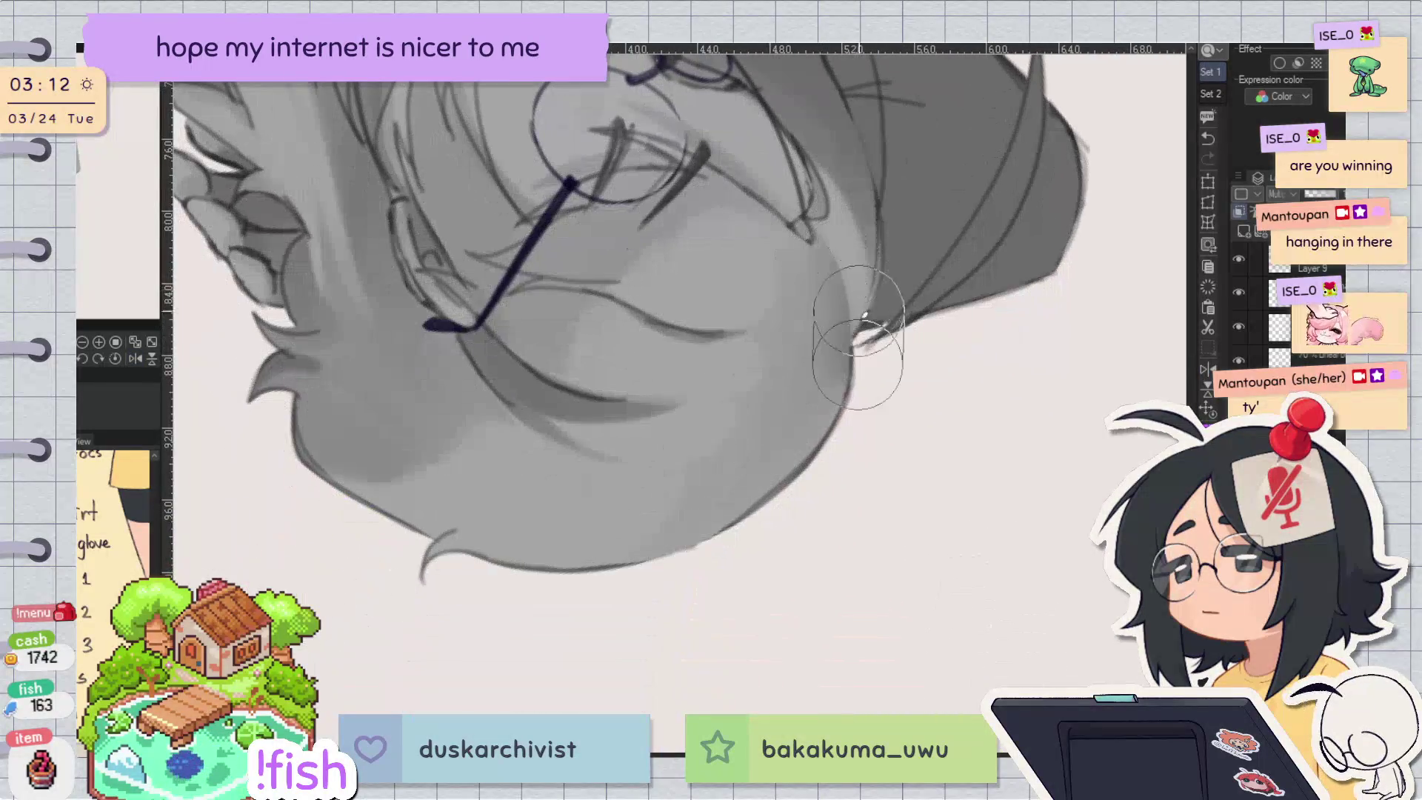
pyautogui.press('h')
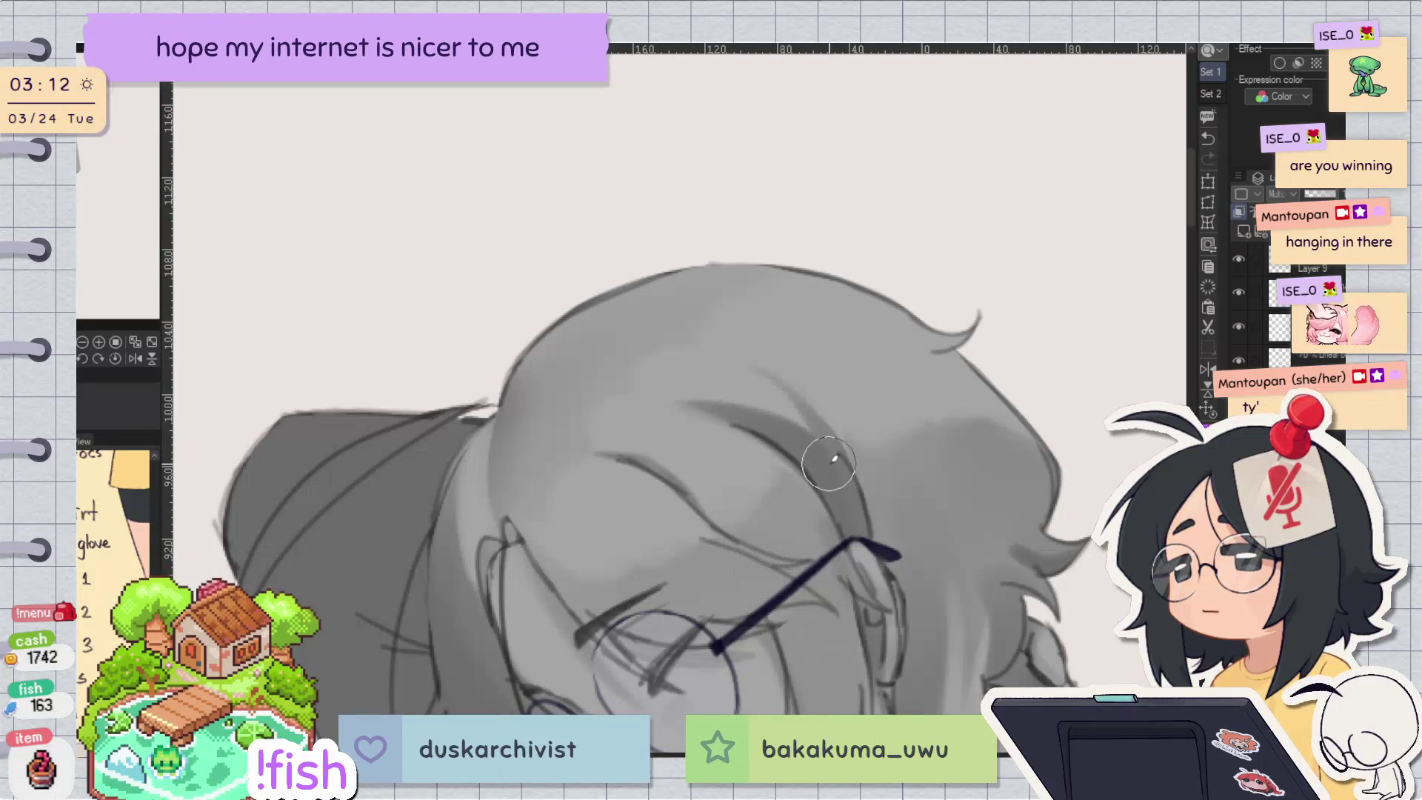
pyautogui.press('h')
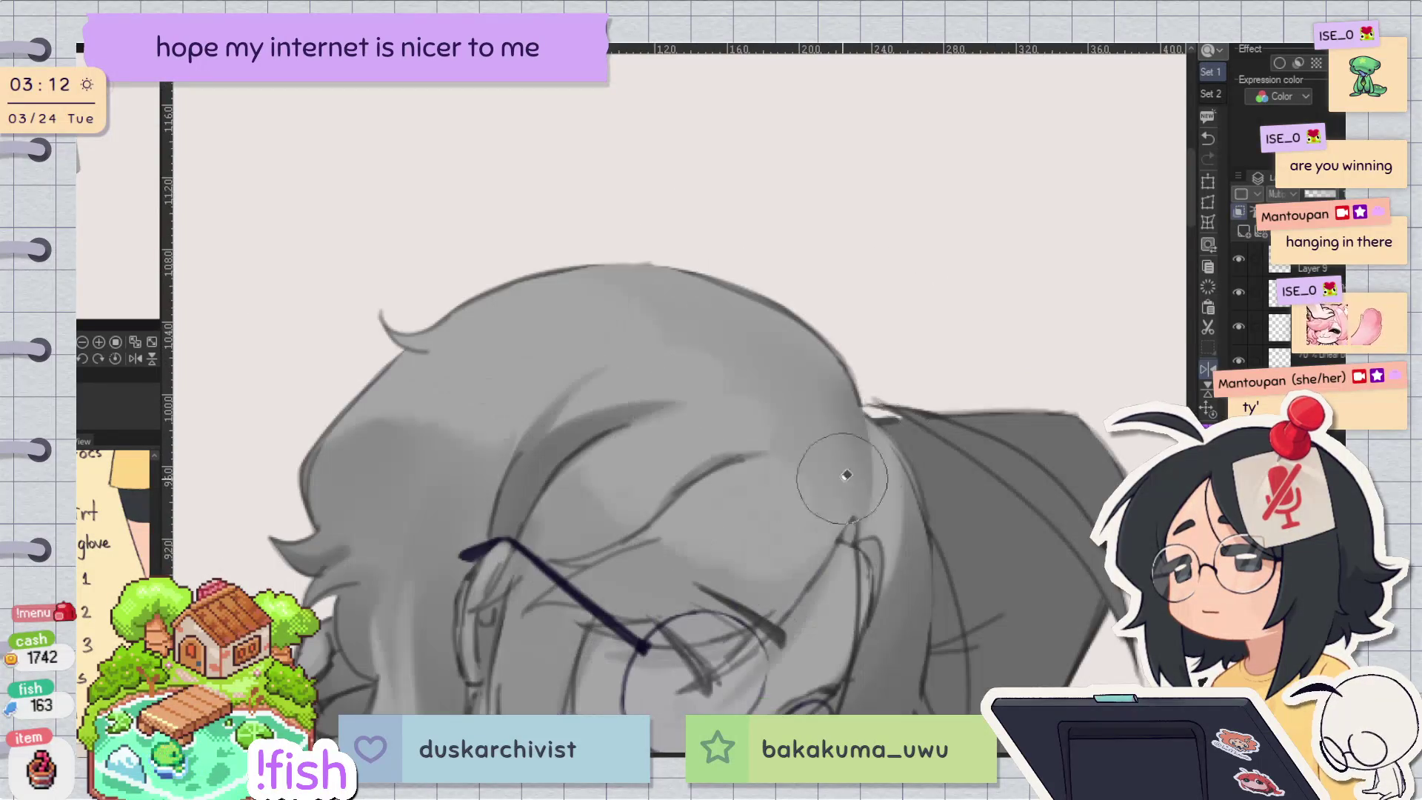
pyautogui.press('h')
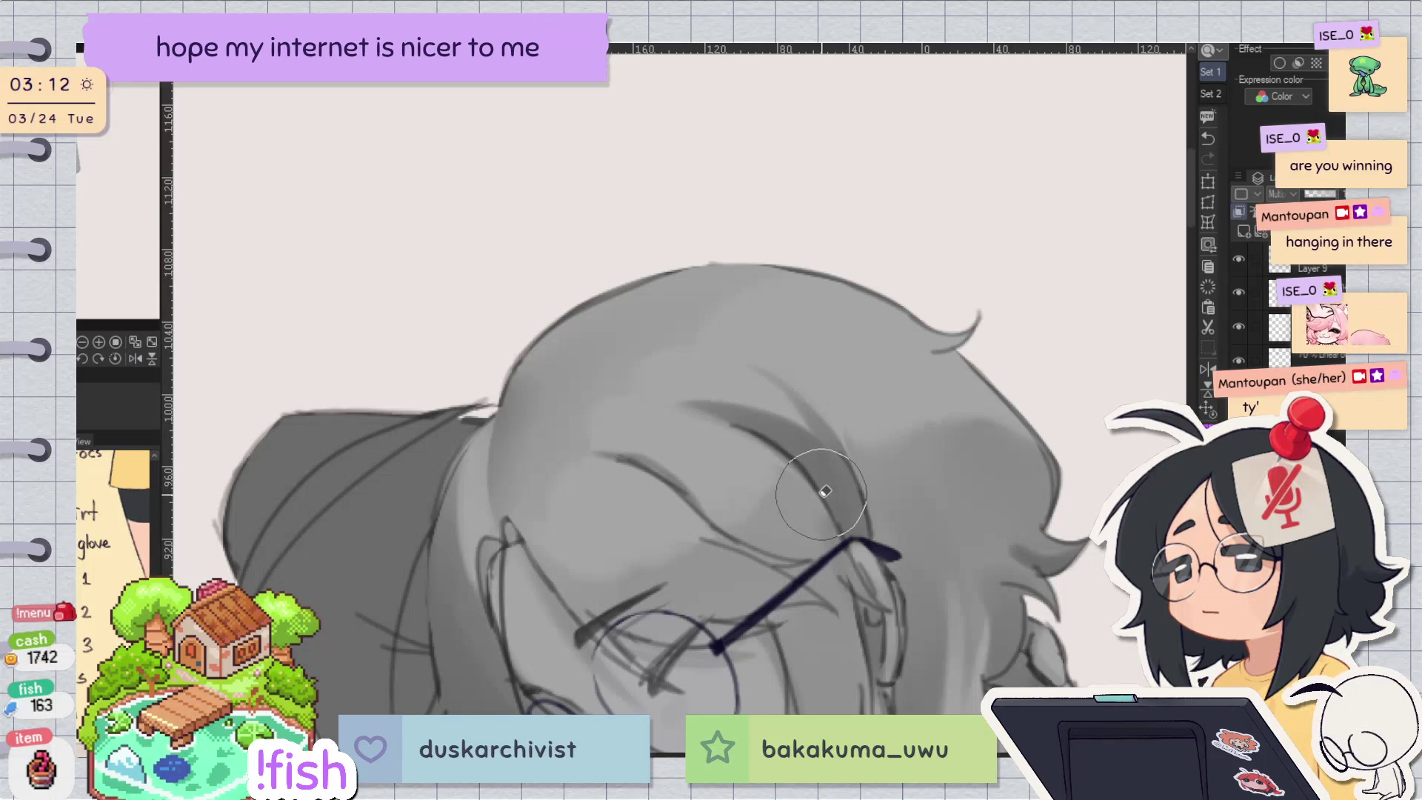
pyautogui.press('h')
pyautogui.press('h')
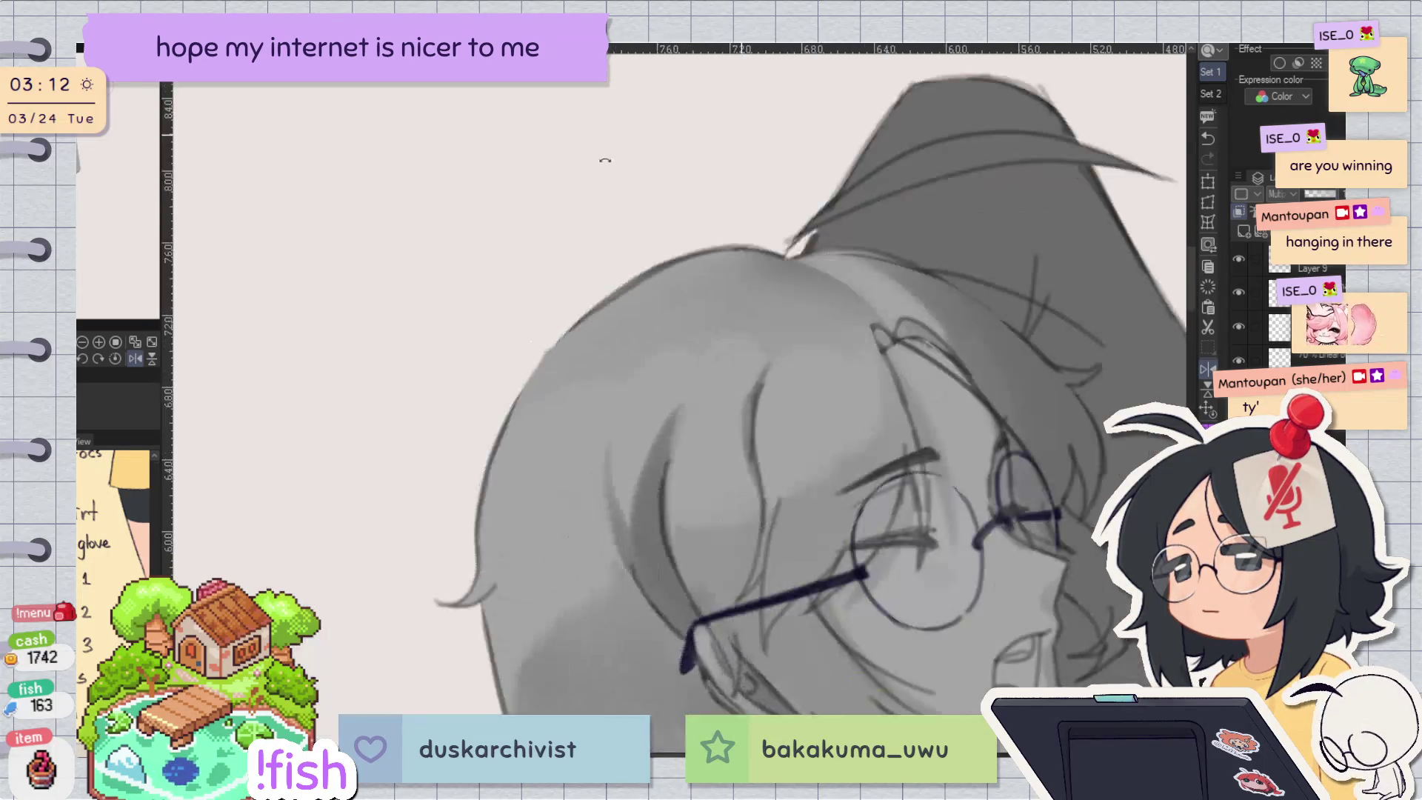
pyautogui.press('h')
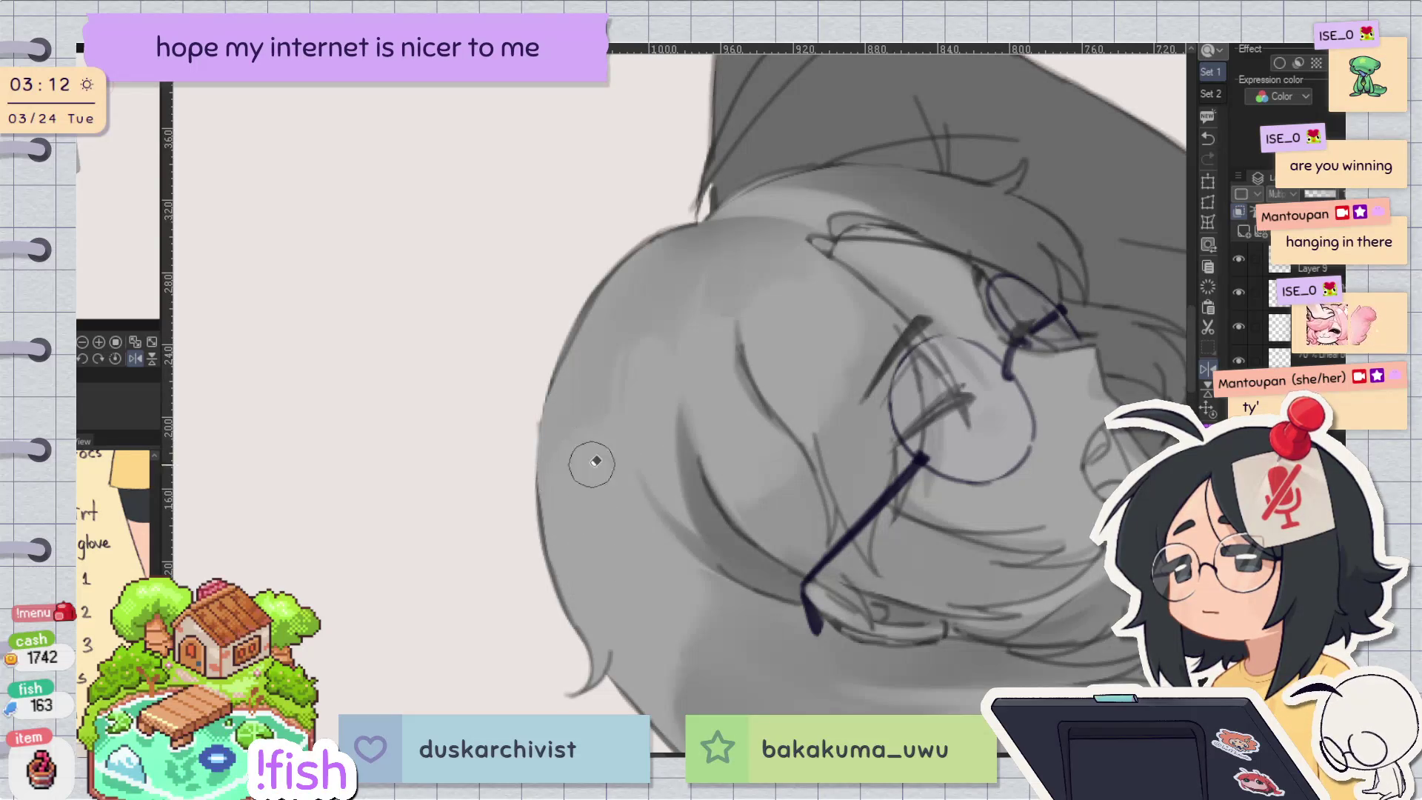
pyautogui.press('h')
pyautogui.moveTo(930, 242)
pyautogui.mouseDown()
pyautogui.moveTo(1019, 479)
pyautogui.moveTo(811, 324)
pyautogui.mouseUp()
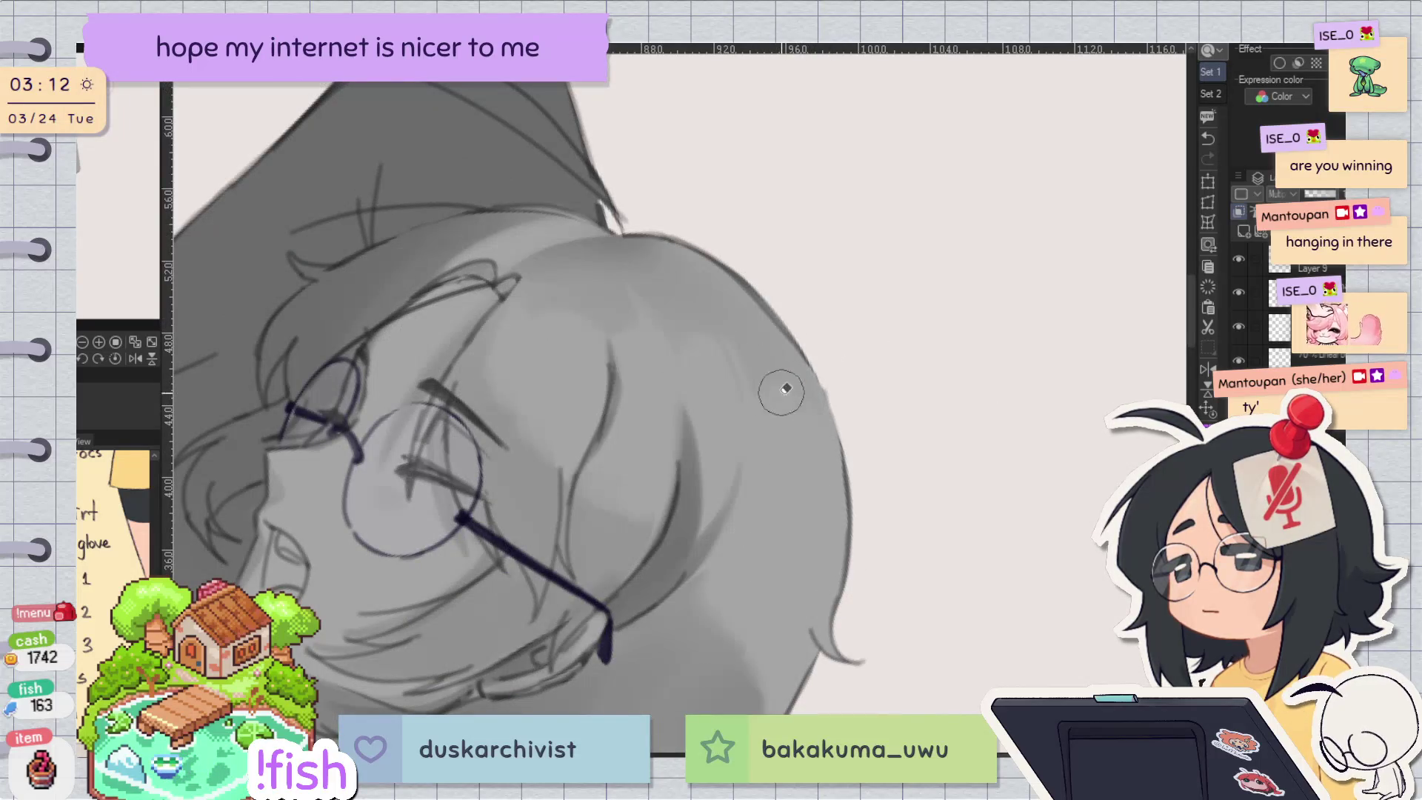
pyautogui.press('h')
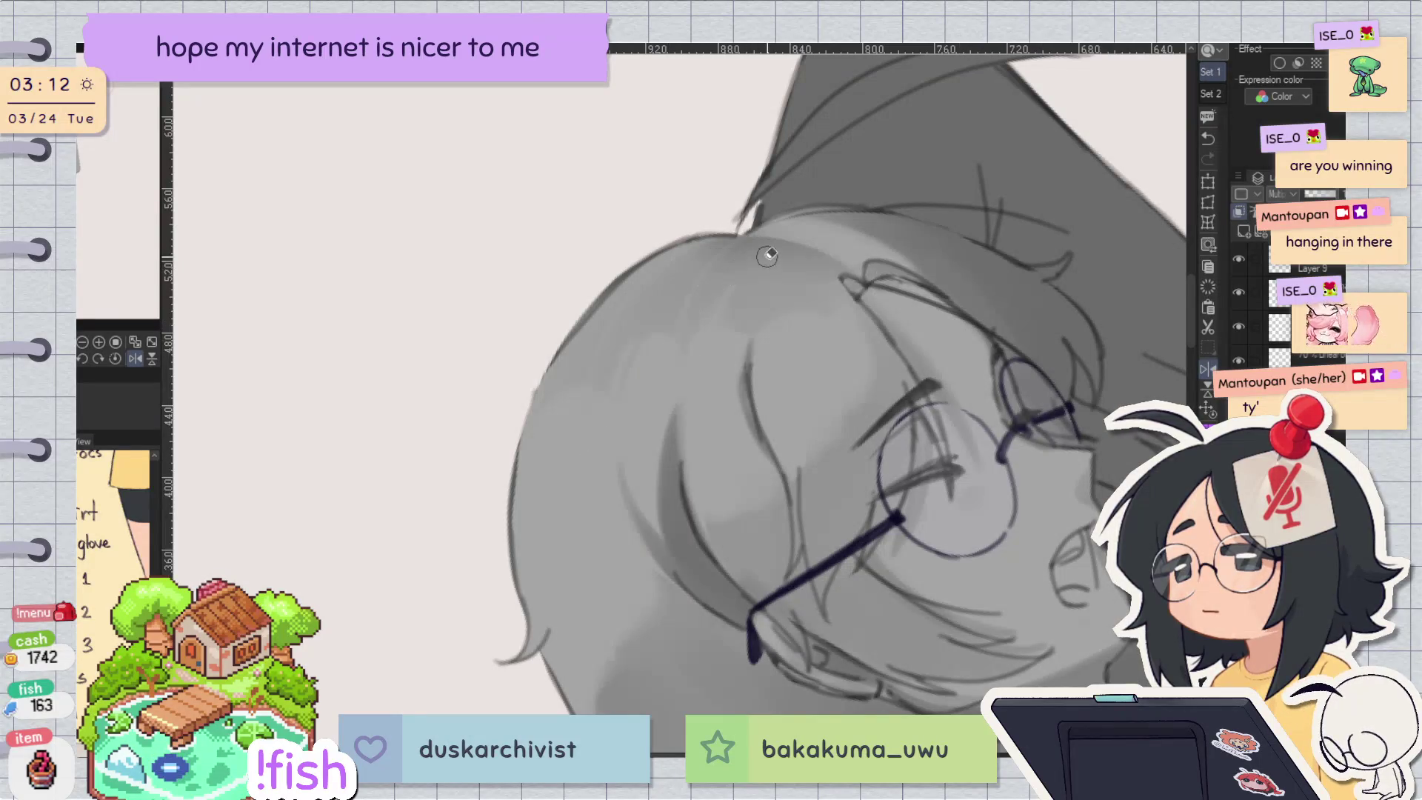
pyautogui.moveTo(668, 402); pyautogui.dragTo(990, 291)
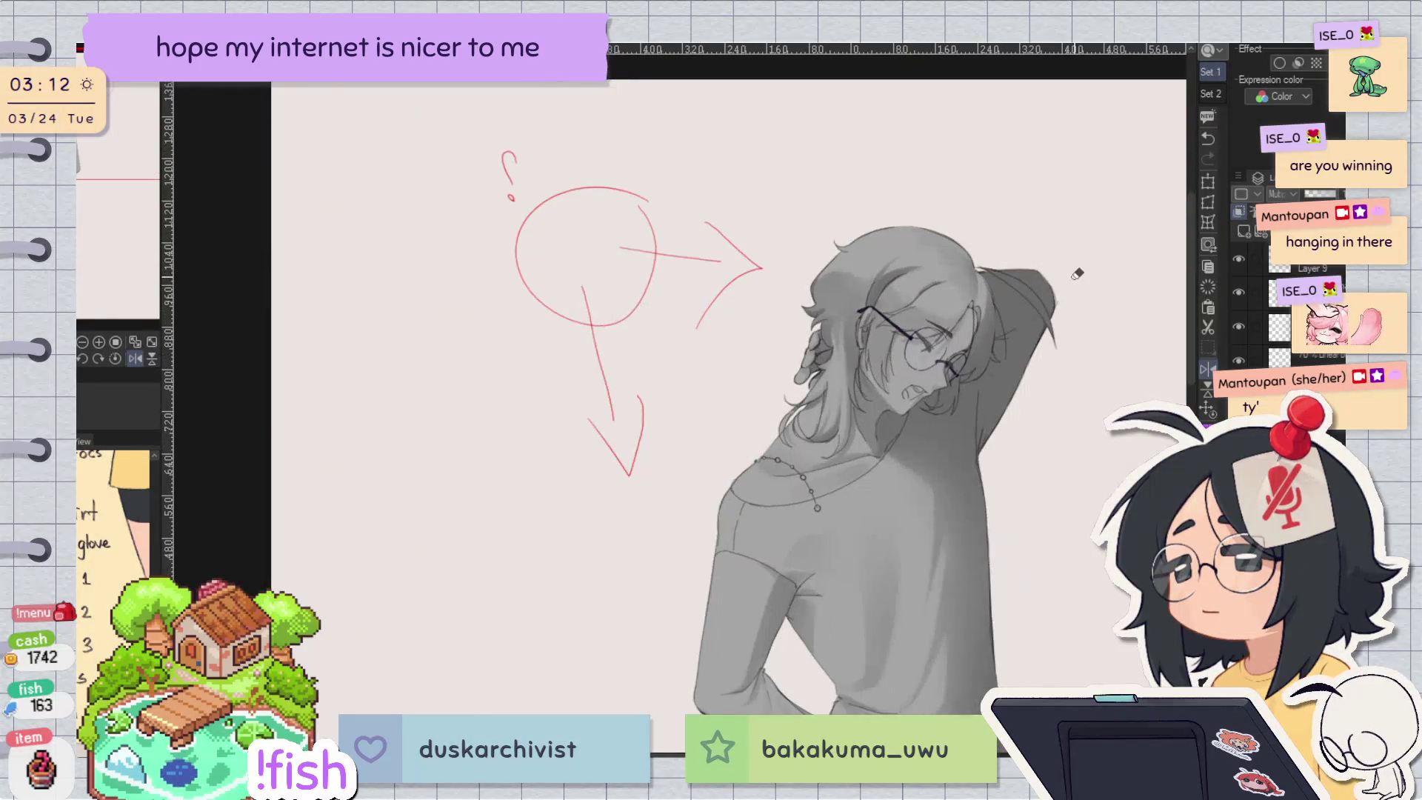
pyautogui.press('h')
pyautogui.scroll(5, 482, 396)
pyautogui.hotkey('ctrl', 'z')
pyautogui.hotkey('ctrl', 'y')
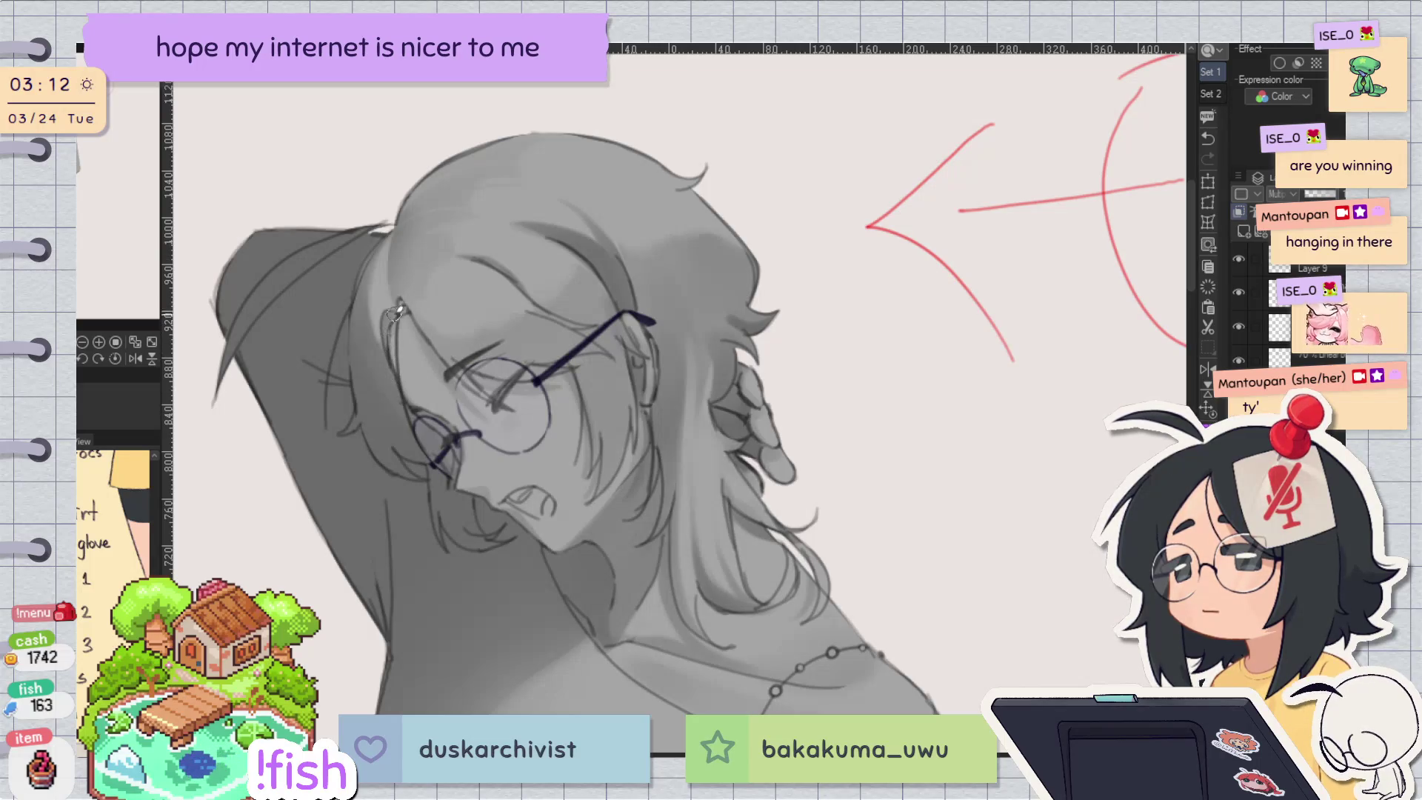
pyautogui.moveTo(564, 225); pyautogui.dragTo(496, 313)
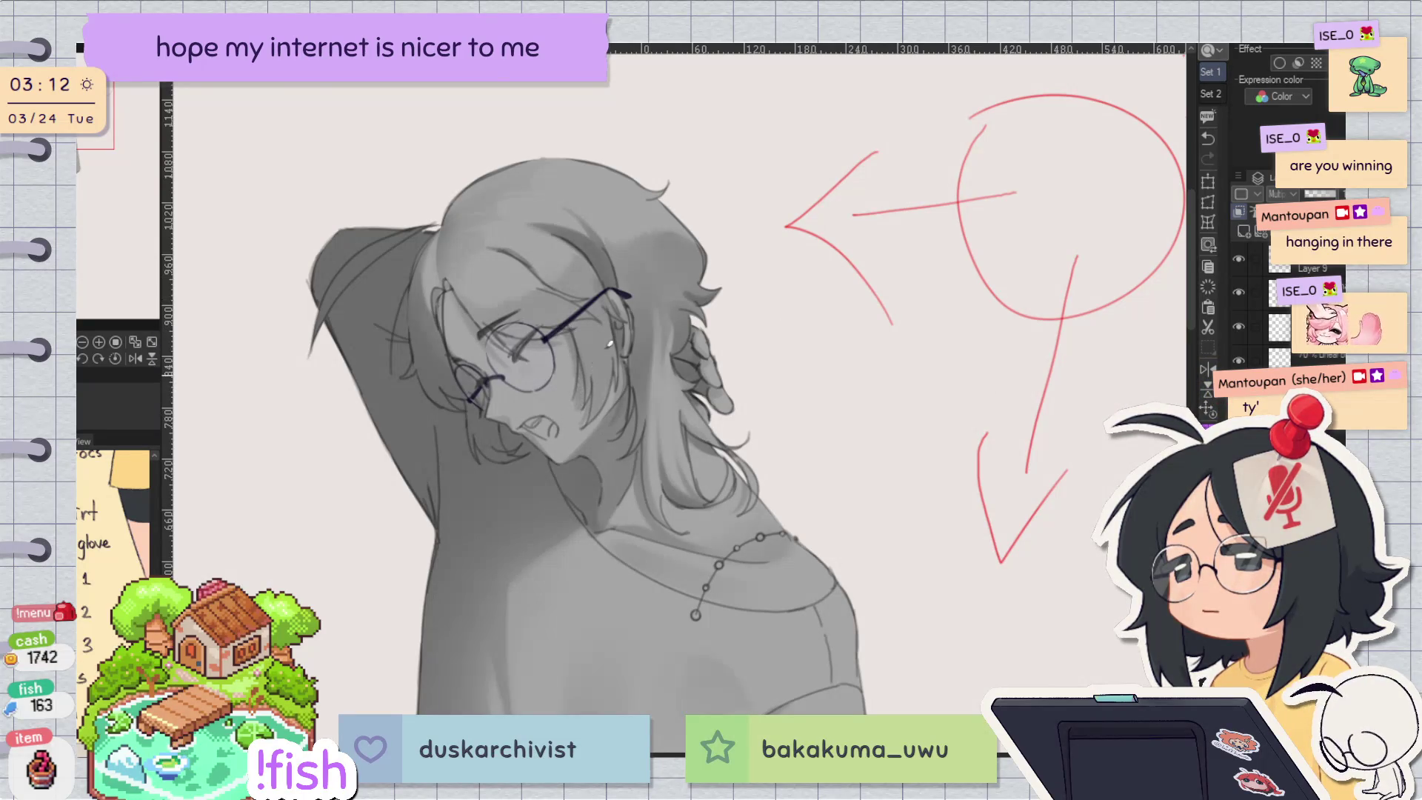
pyautogui.press('h')
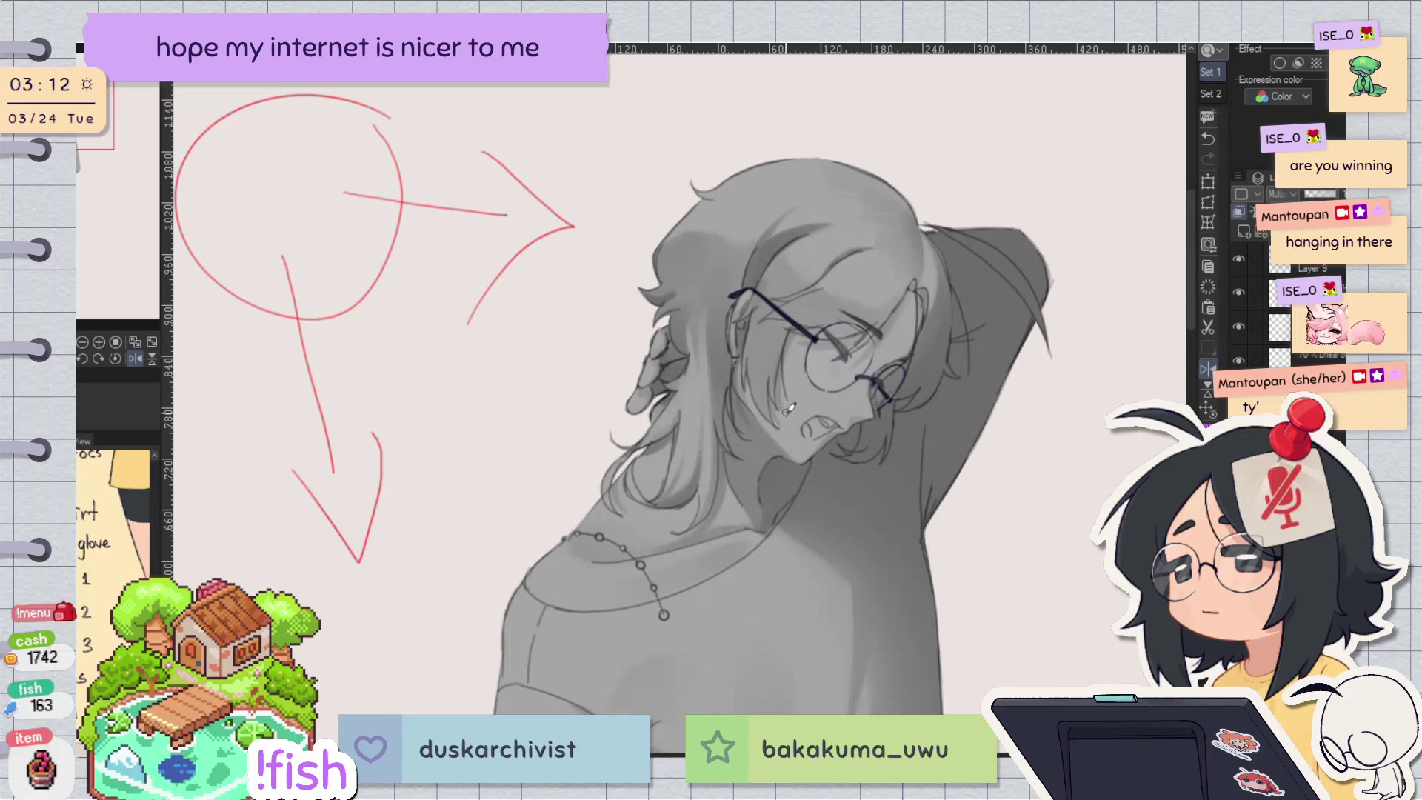
pyautogui.press('h')
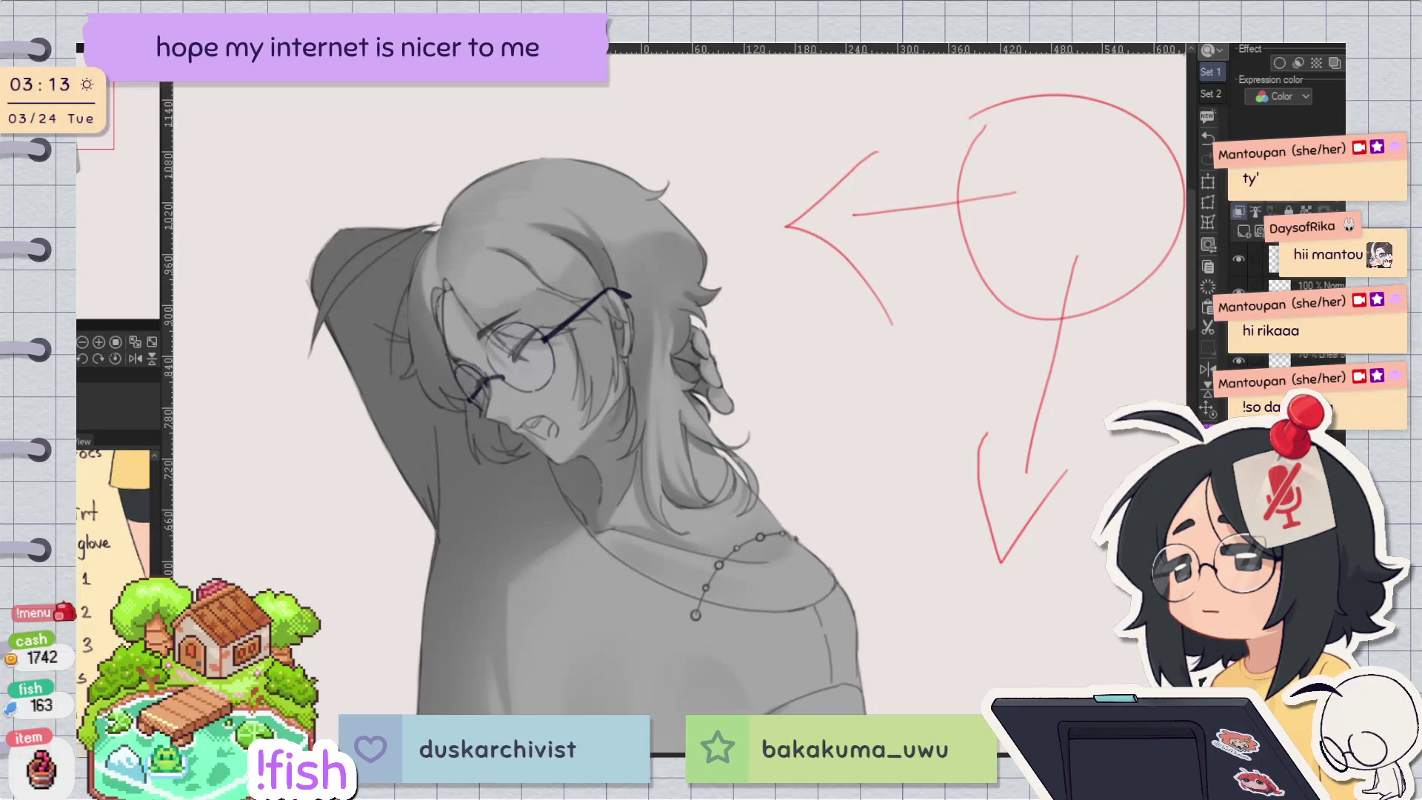
pyautogui.scroll(-4, 926, 363)
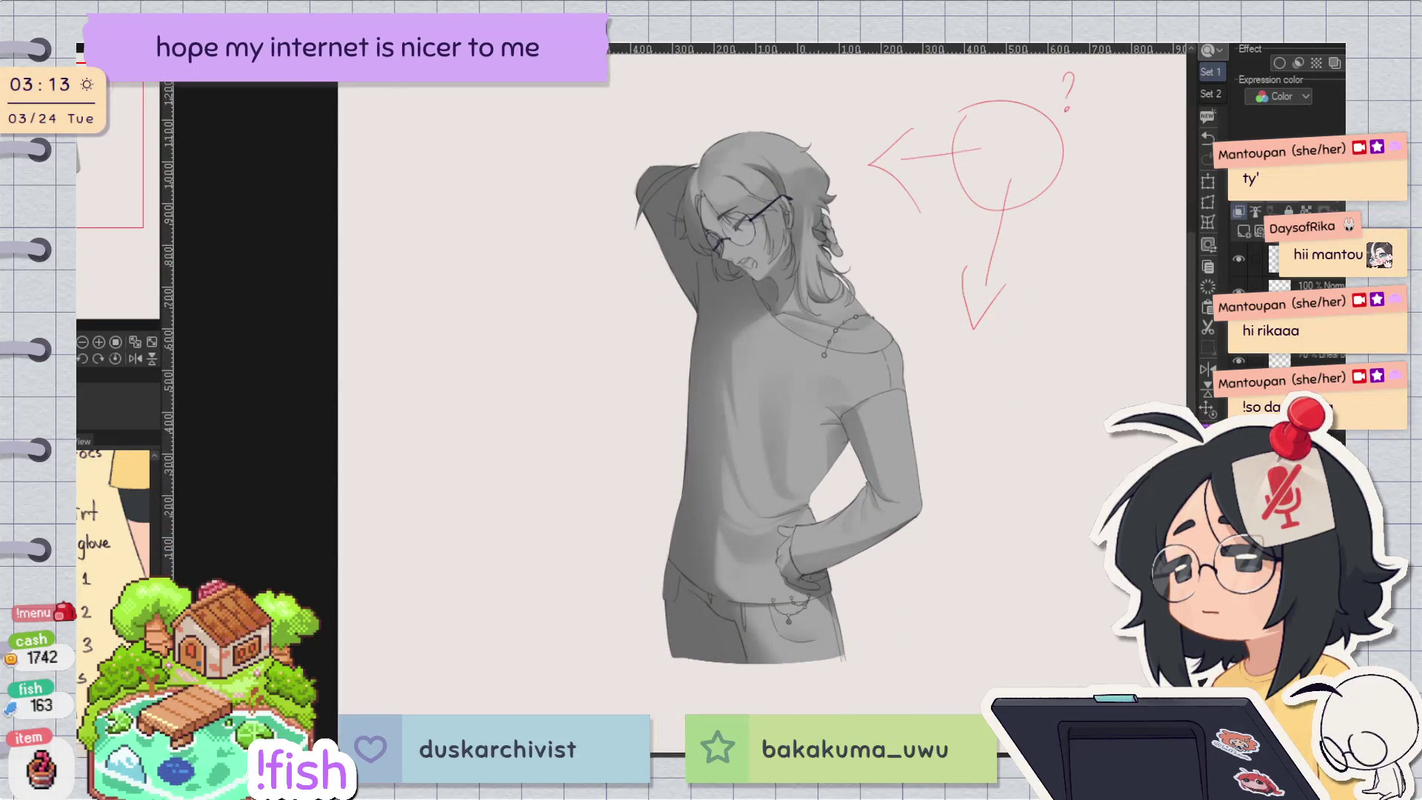
# Step: Switch the illustration from greyscale back to full colour
pyautogui.hotkey('ctrl', 'shift', 'u')
pyautogui.scroll(2, 1007, 301)
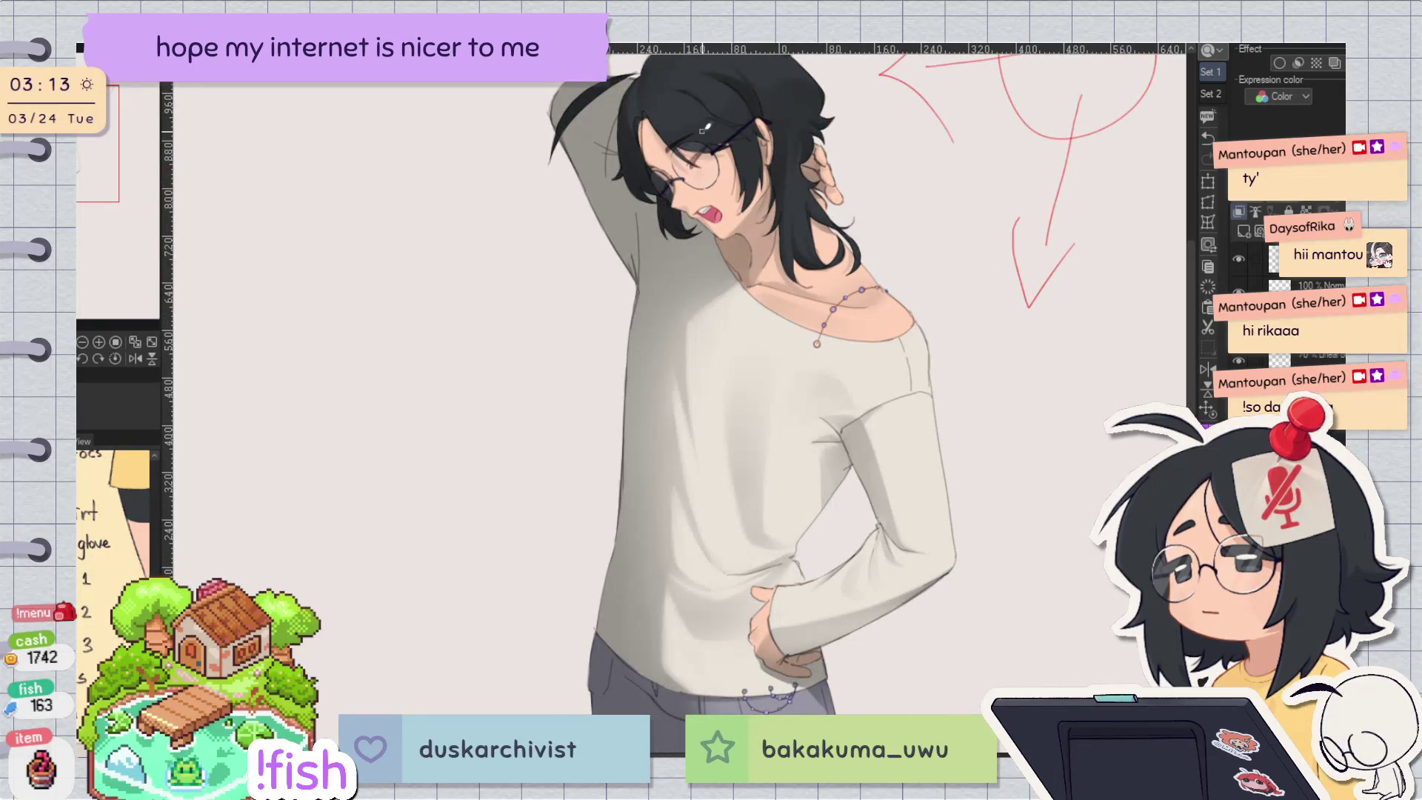
pyautogui.scroll(-2, 722, 167)
pyautogui.scroll(2, 741, 334)
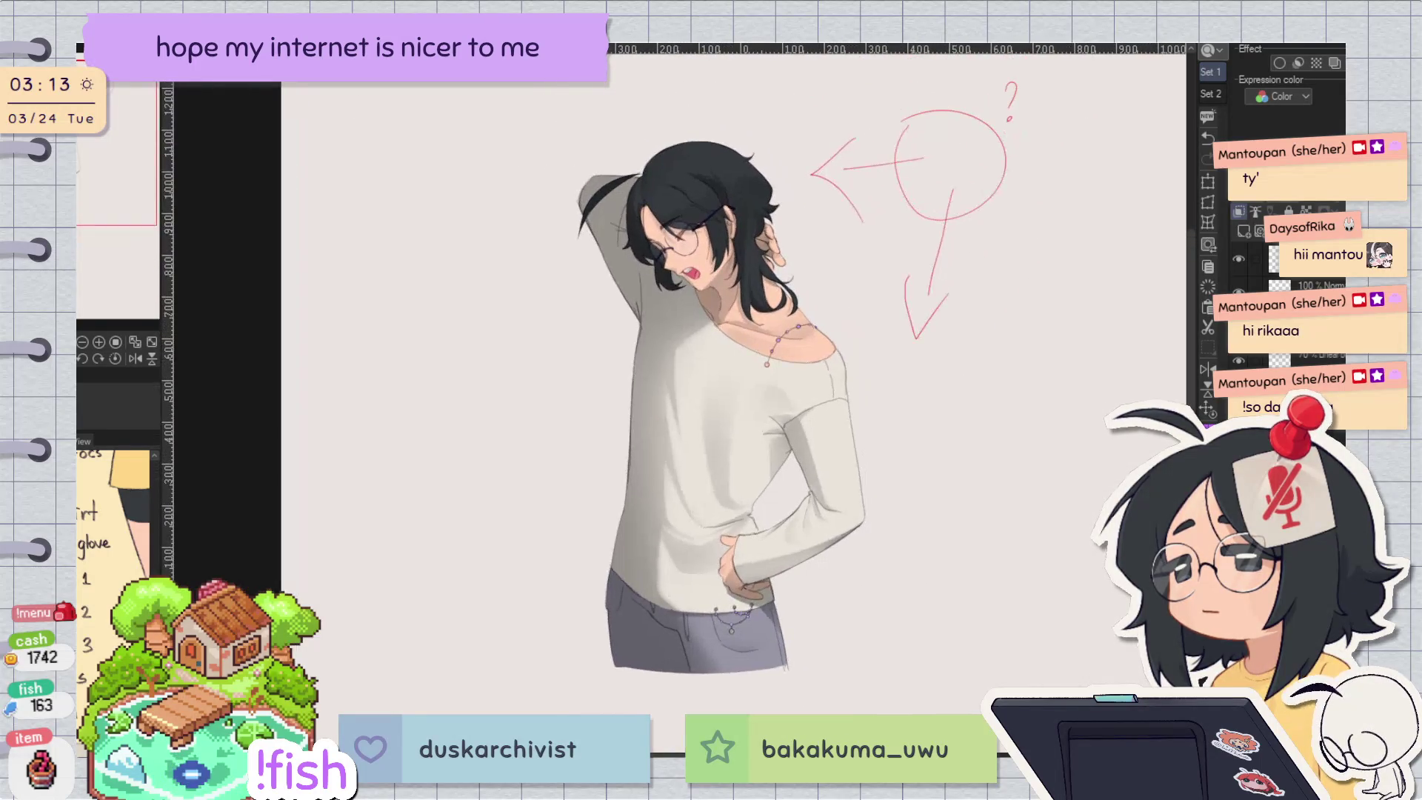
pyautogui.scroll(1, 1059, 362)
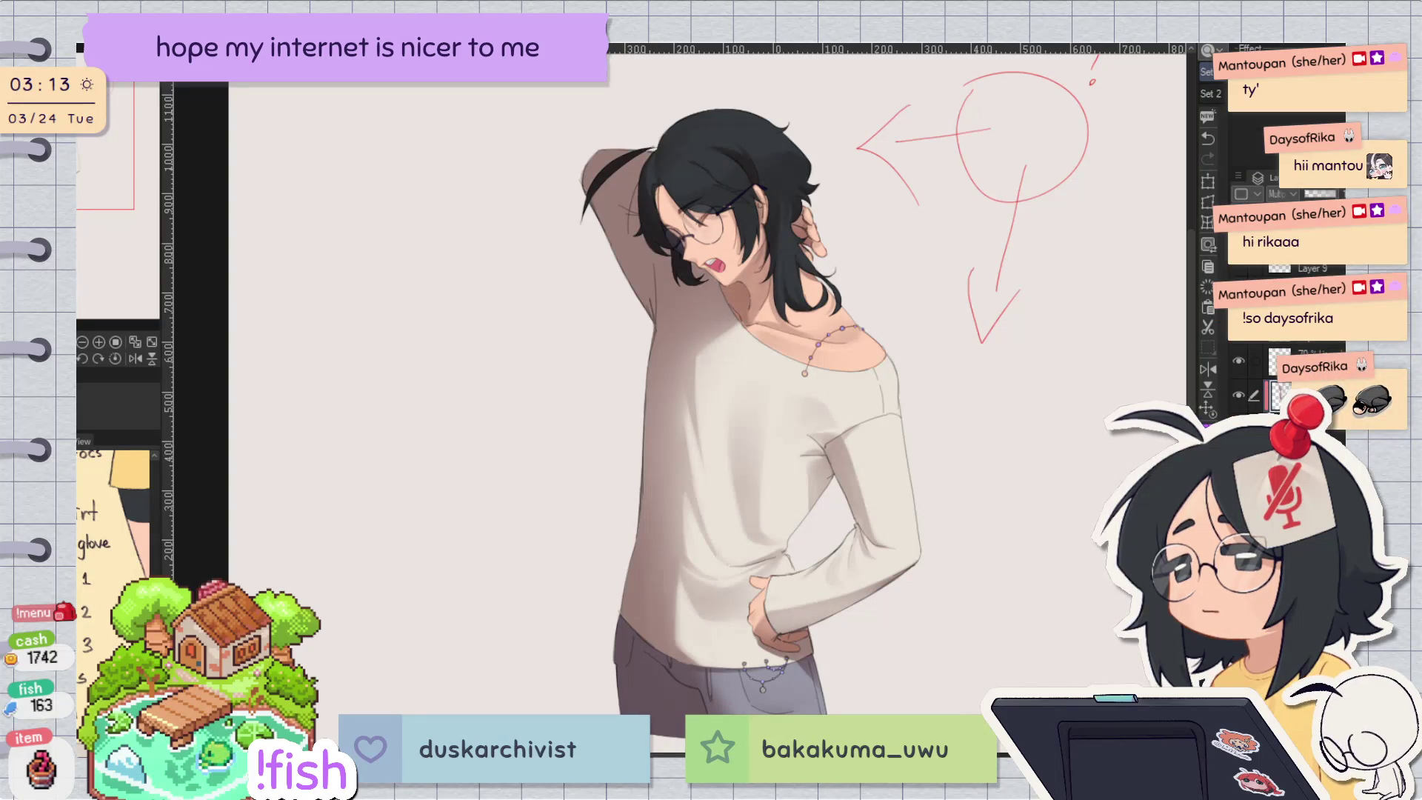
# Step: Undo the darker left-side sweater shading, keep the left torso shading, and auto-select the skin
pyautogui.hotkey('ctrl', 'z')
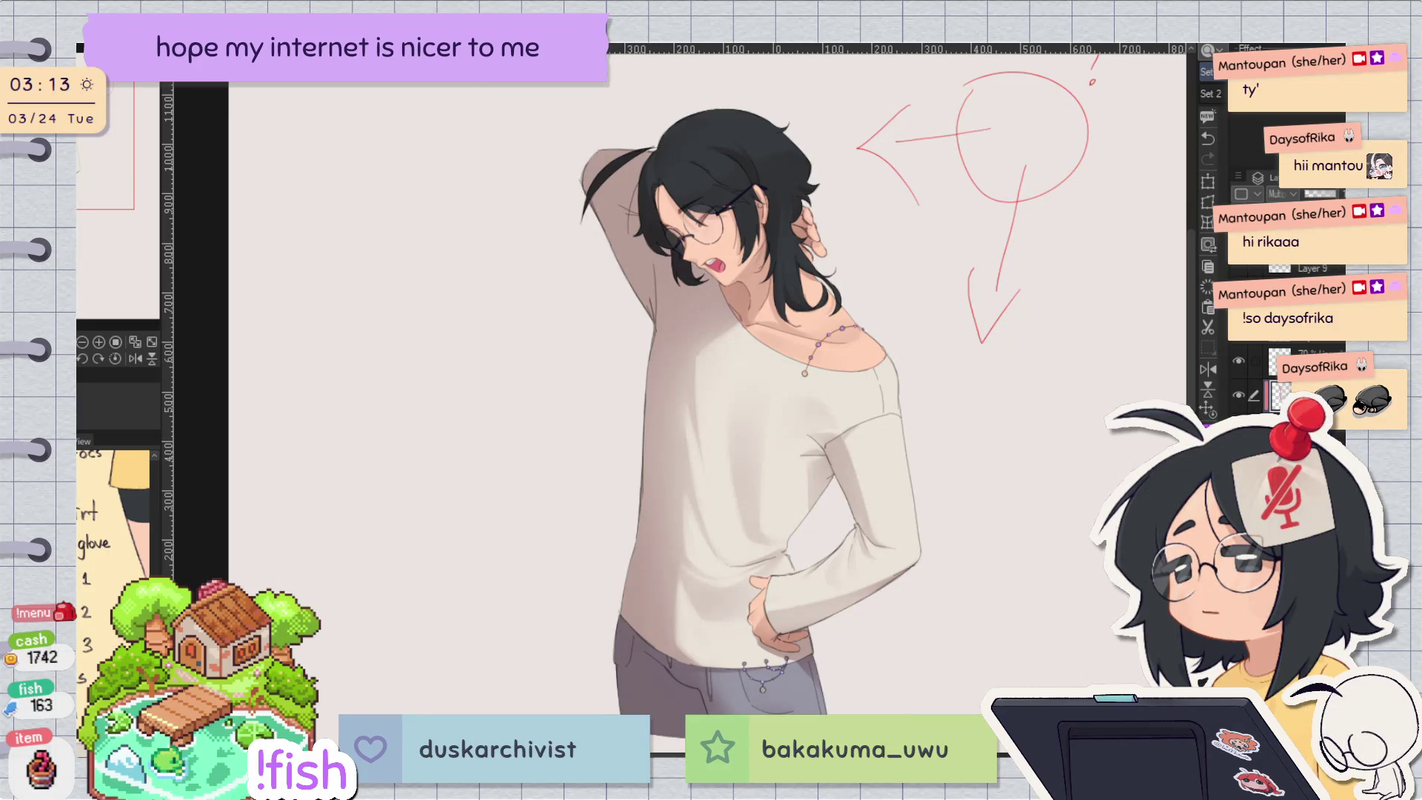
pyautogui.hotkey('ctrl', 'z')
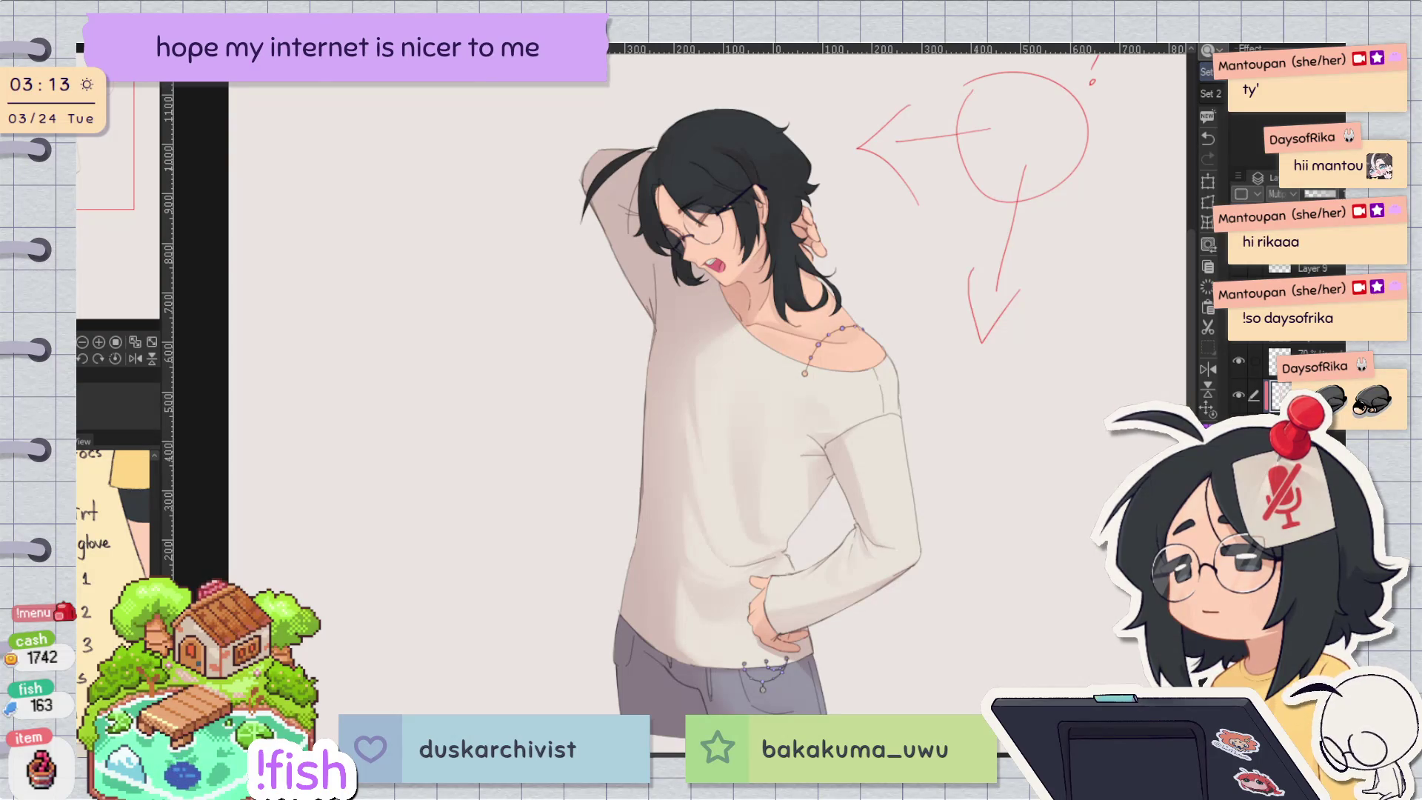
pyautogui.hotkey('ctrl', 'y')
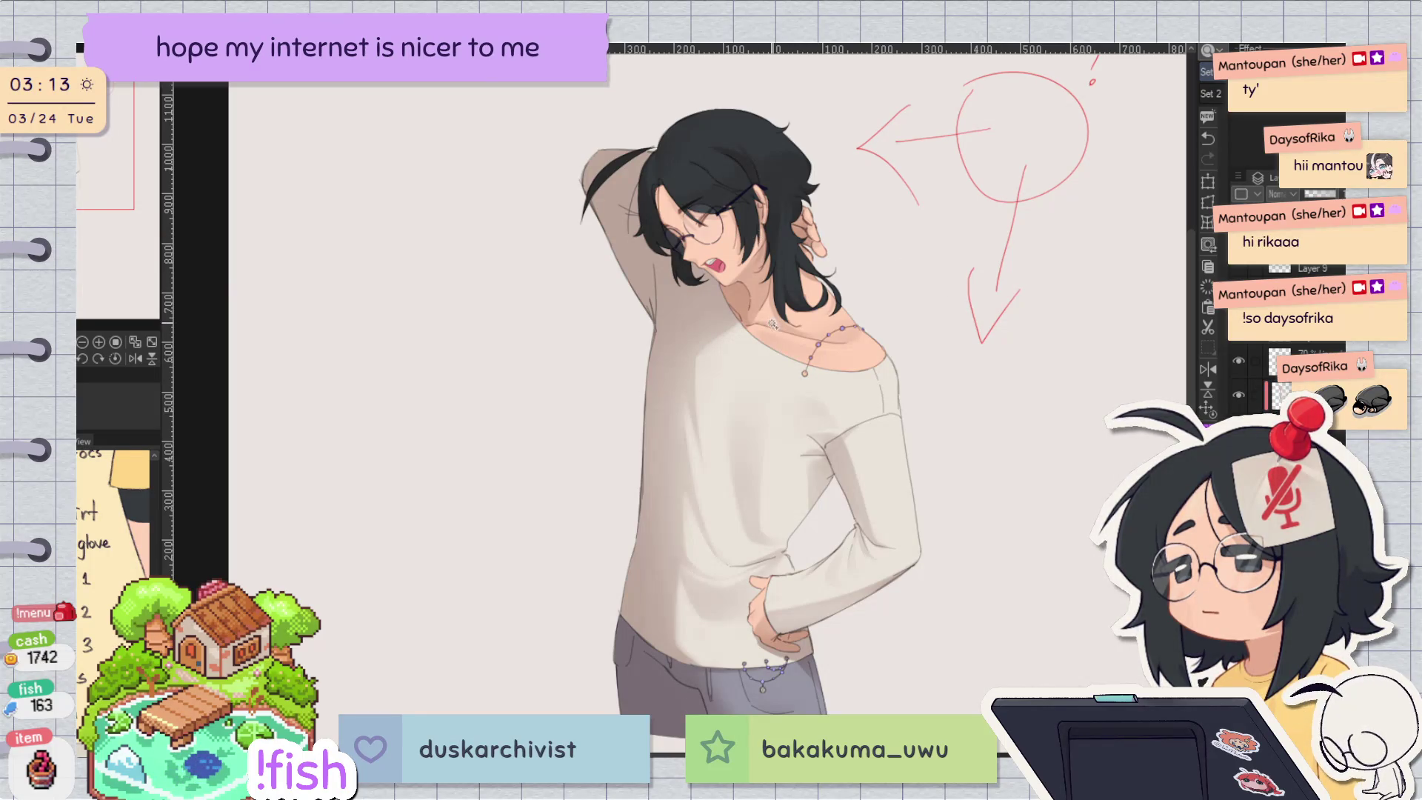
pyautogui.keyDown('ctrl'); pyautogui.click(1279, 395); pyautogui.keyUp('ctrl')
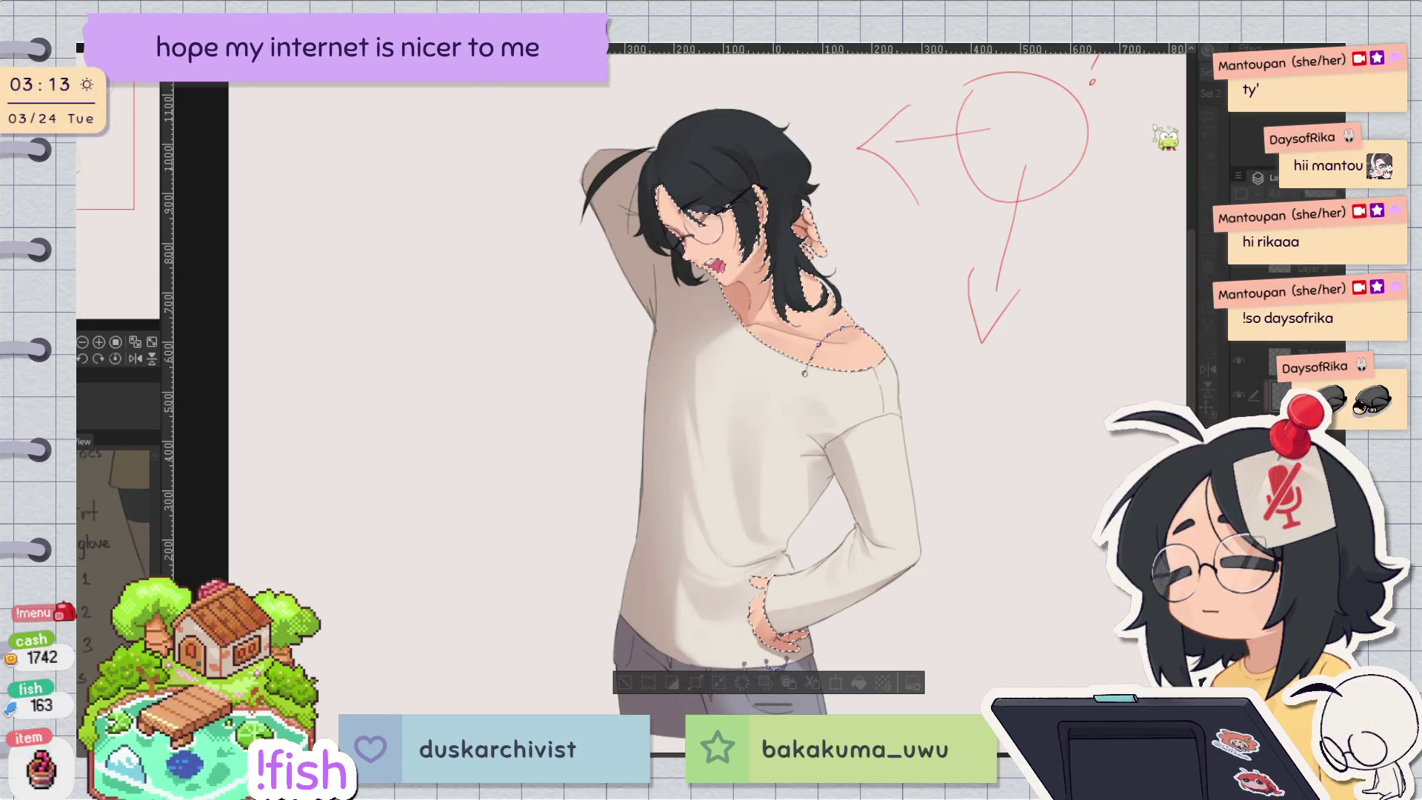
# Step: Clear the skin selection and auto-select the jeans
pyautogui.hotkey('ctrl', '+')
pyautogui.hotkey('ctrl', '-')
pyautogui.hotkey('ctrl', 'd')
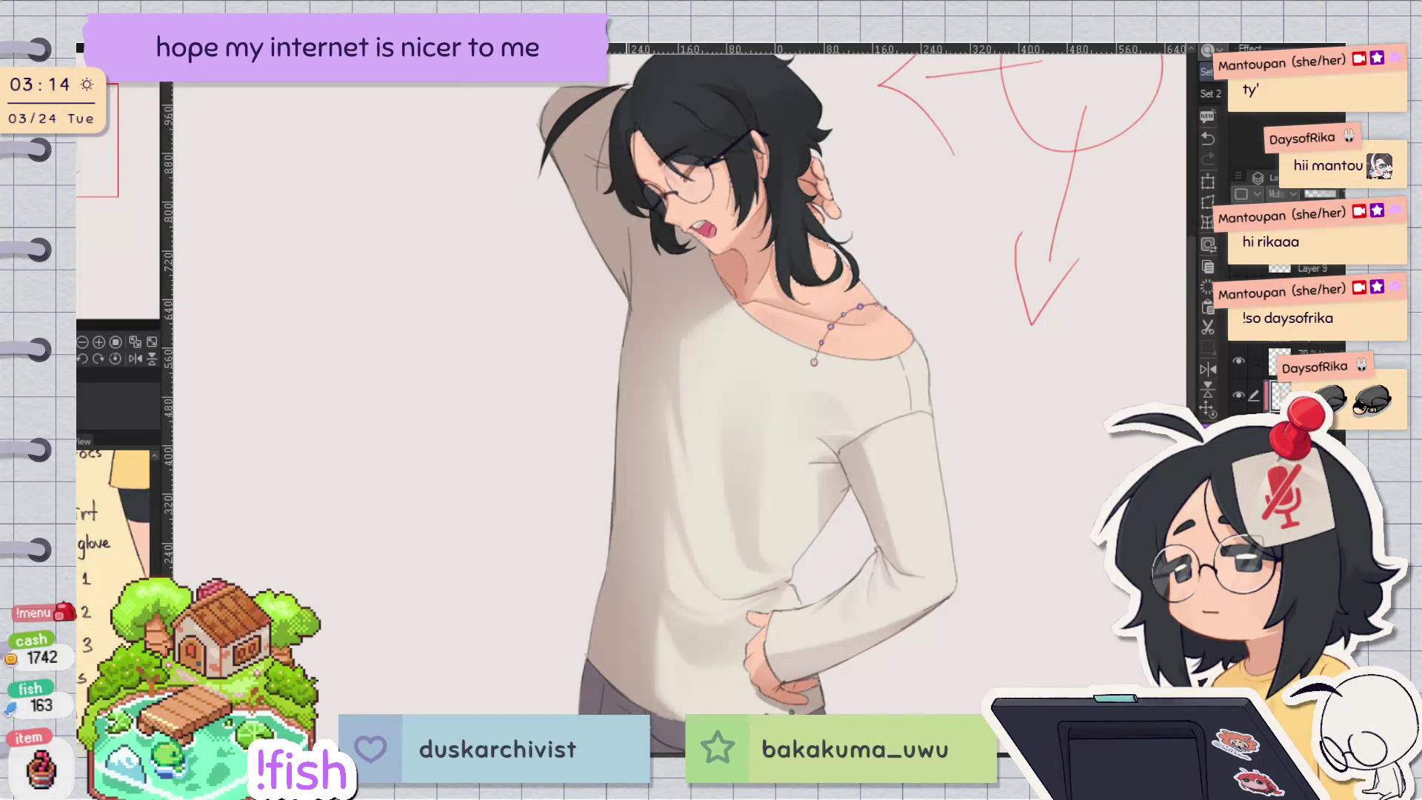
pyautogui.hotkey('ctrl', '-')
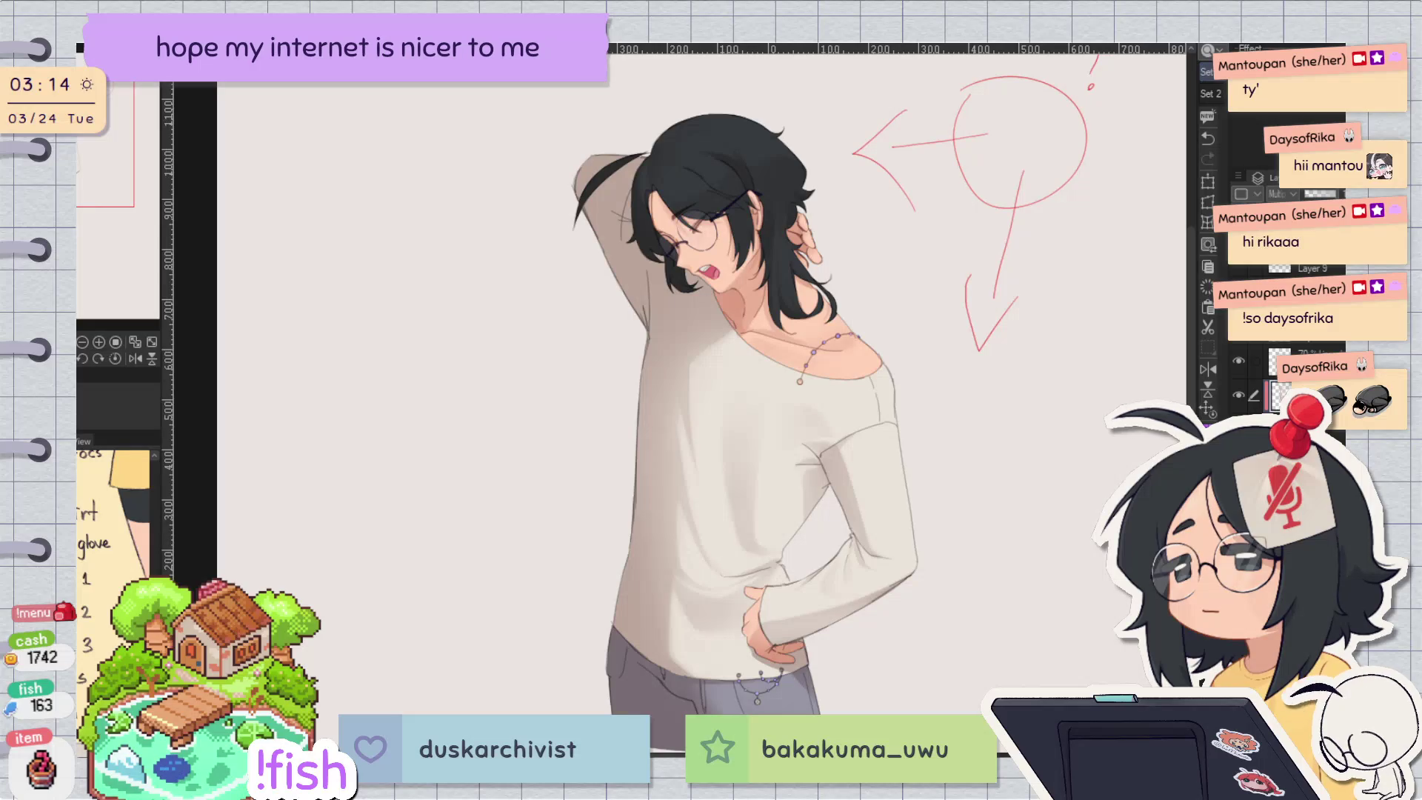
pyautogui.click(667, 666)
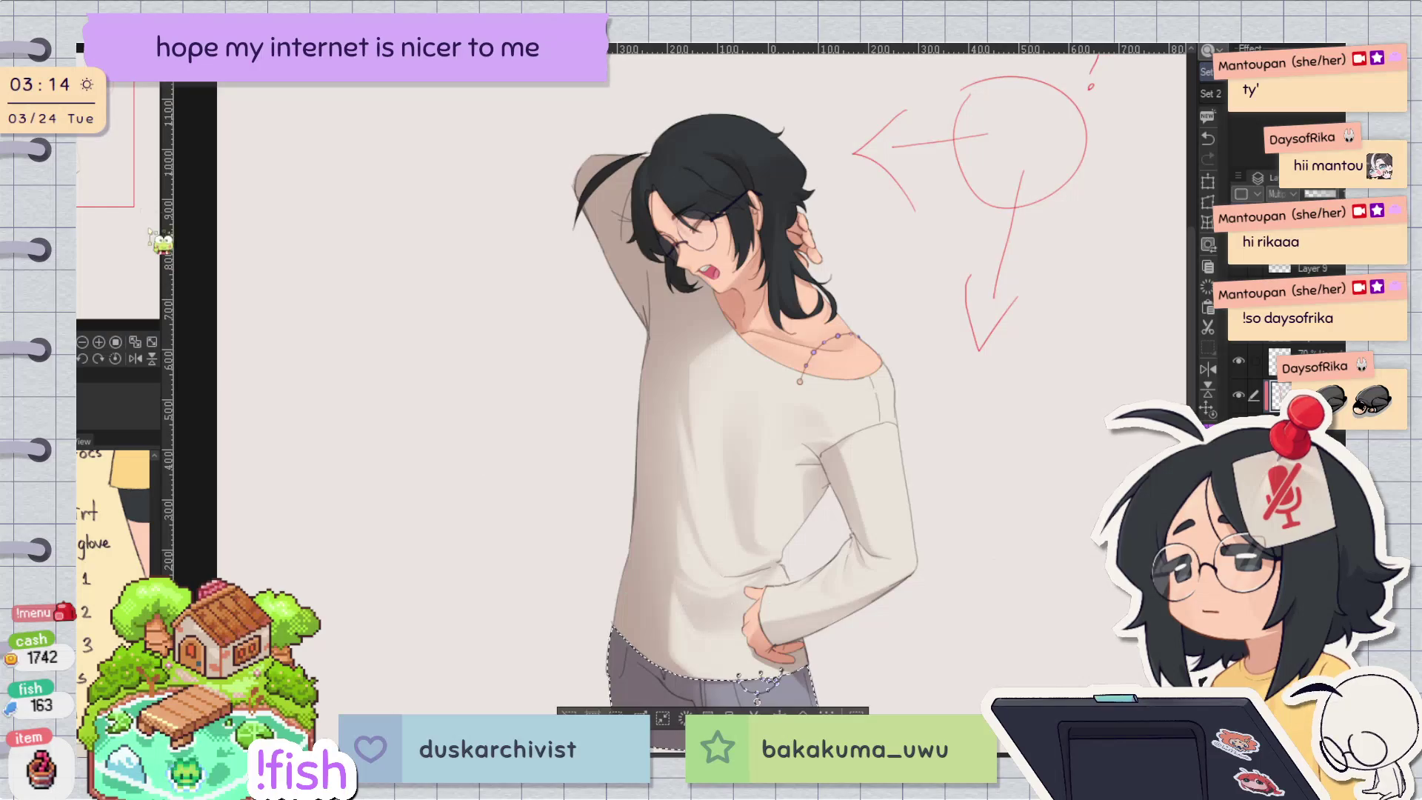
# Step: Clear the jeans selection and auto-select the black hair
pyautogui.moveTo(93, 167); pyautogui.dragTo(105, 195)
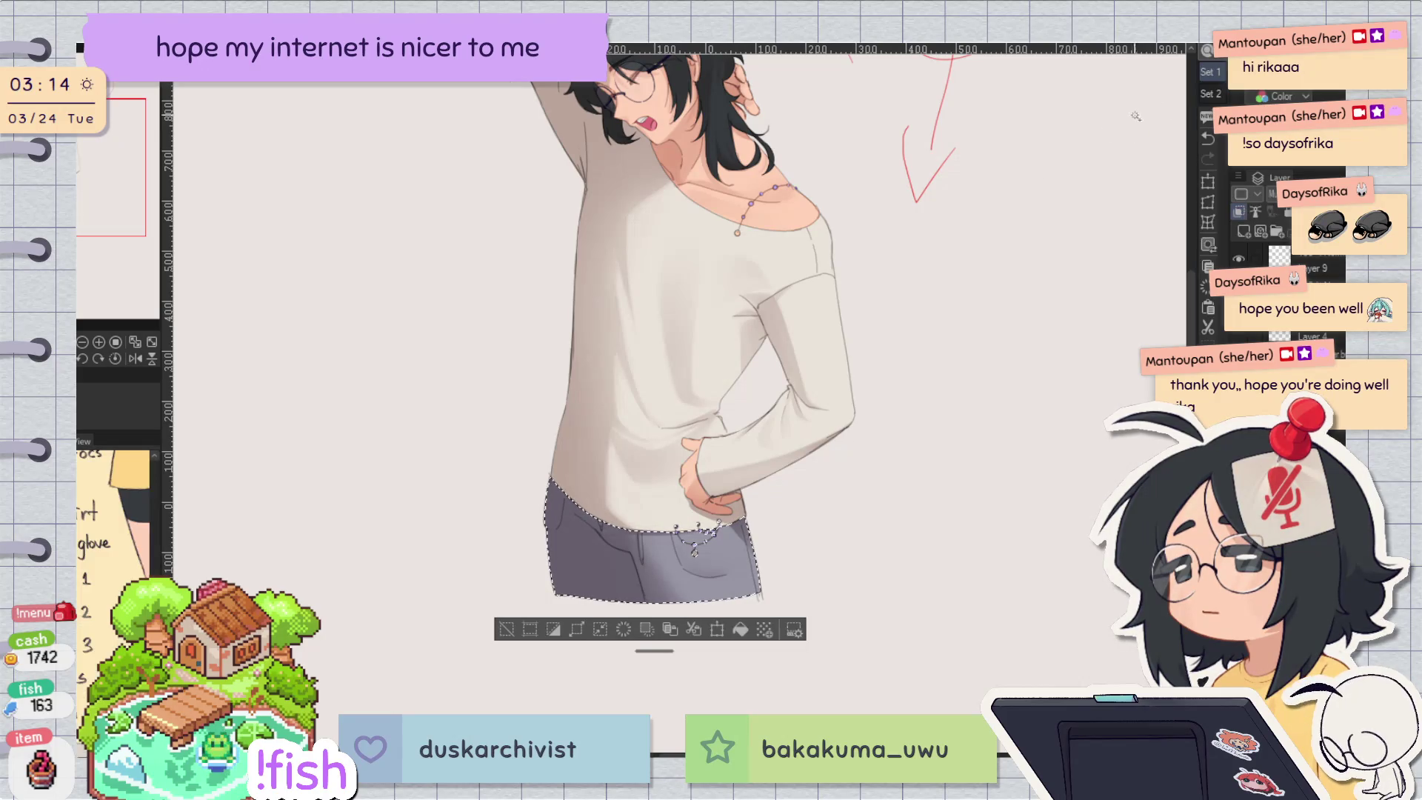
pyautogui.click(506, 629)
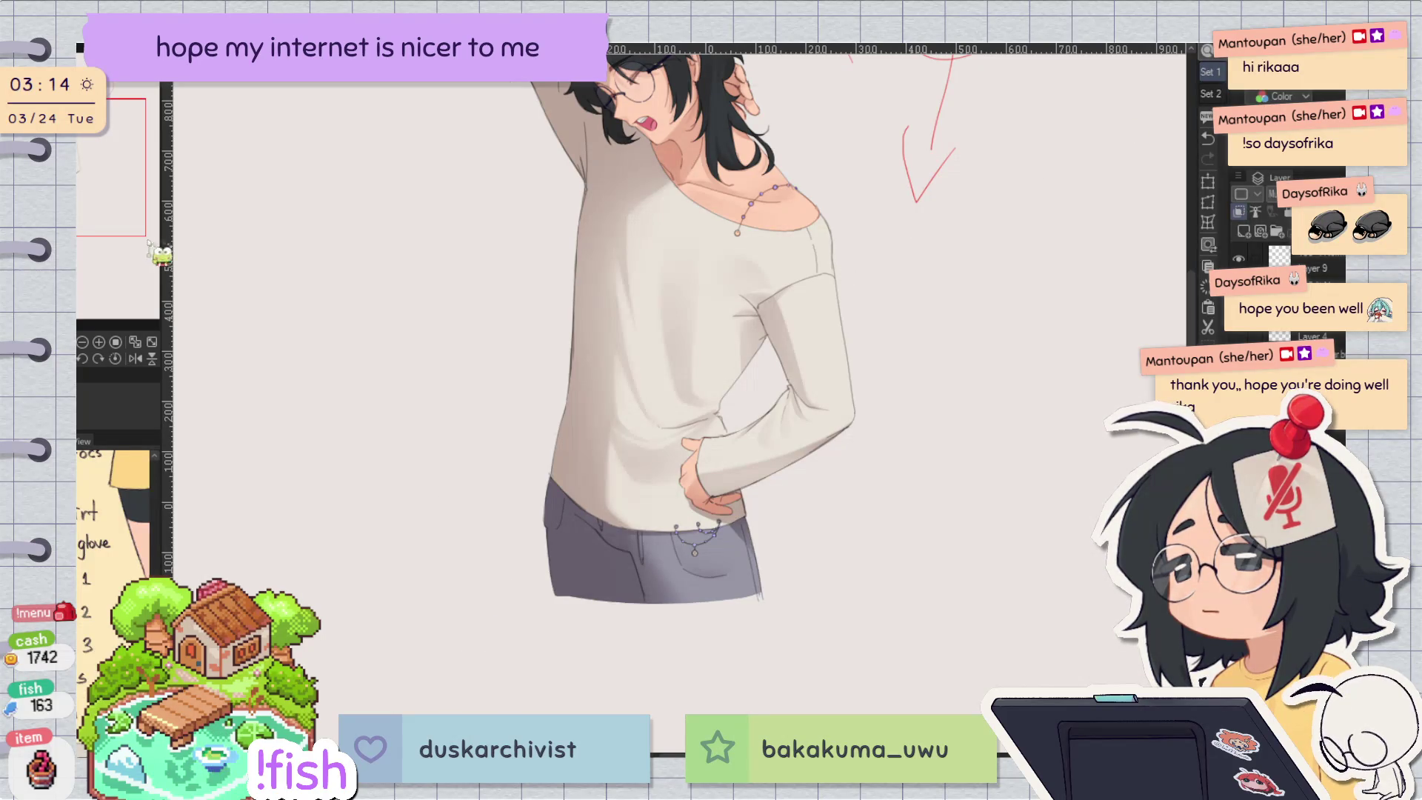
pyautogui.moveTo(127, 199); pyautogui.dragTo(127, 170)
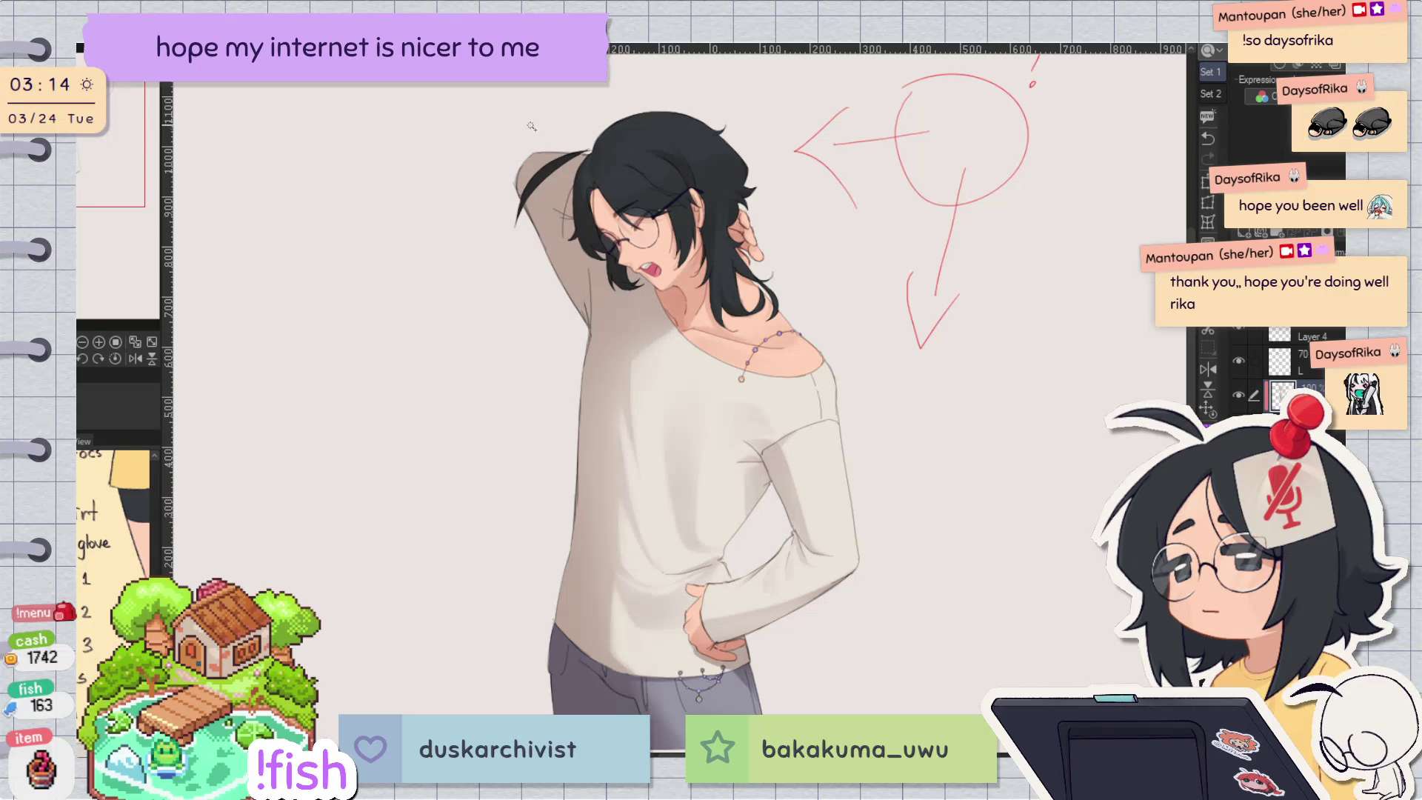
pyautogui.click(614, 193)
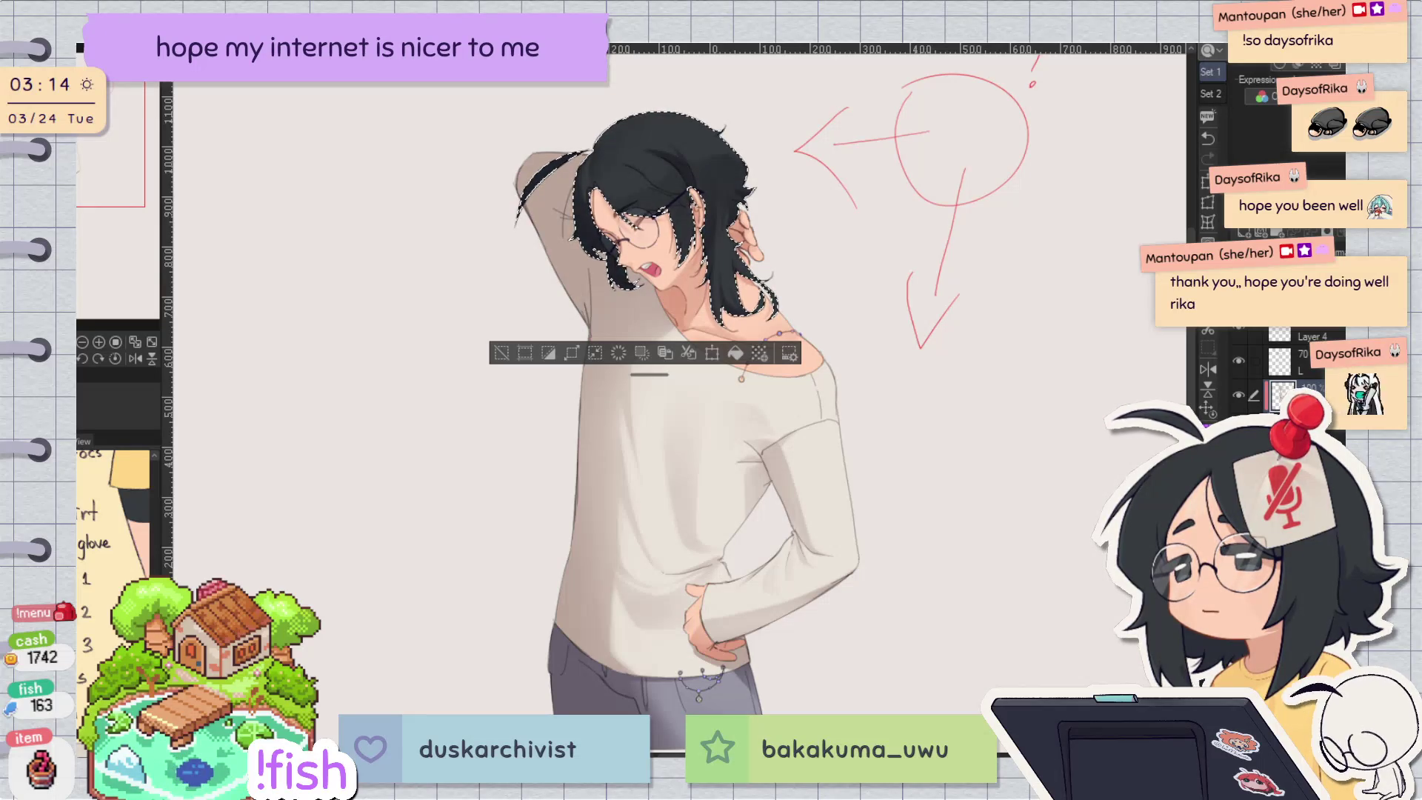
# Step: Check the view mirrored, deselect the hair, and auto-select the face and neck skin
pyautogui.scroll(10, 672, 117)
pyautogui.scroll(-10, 671, 117)
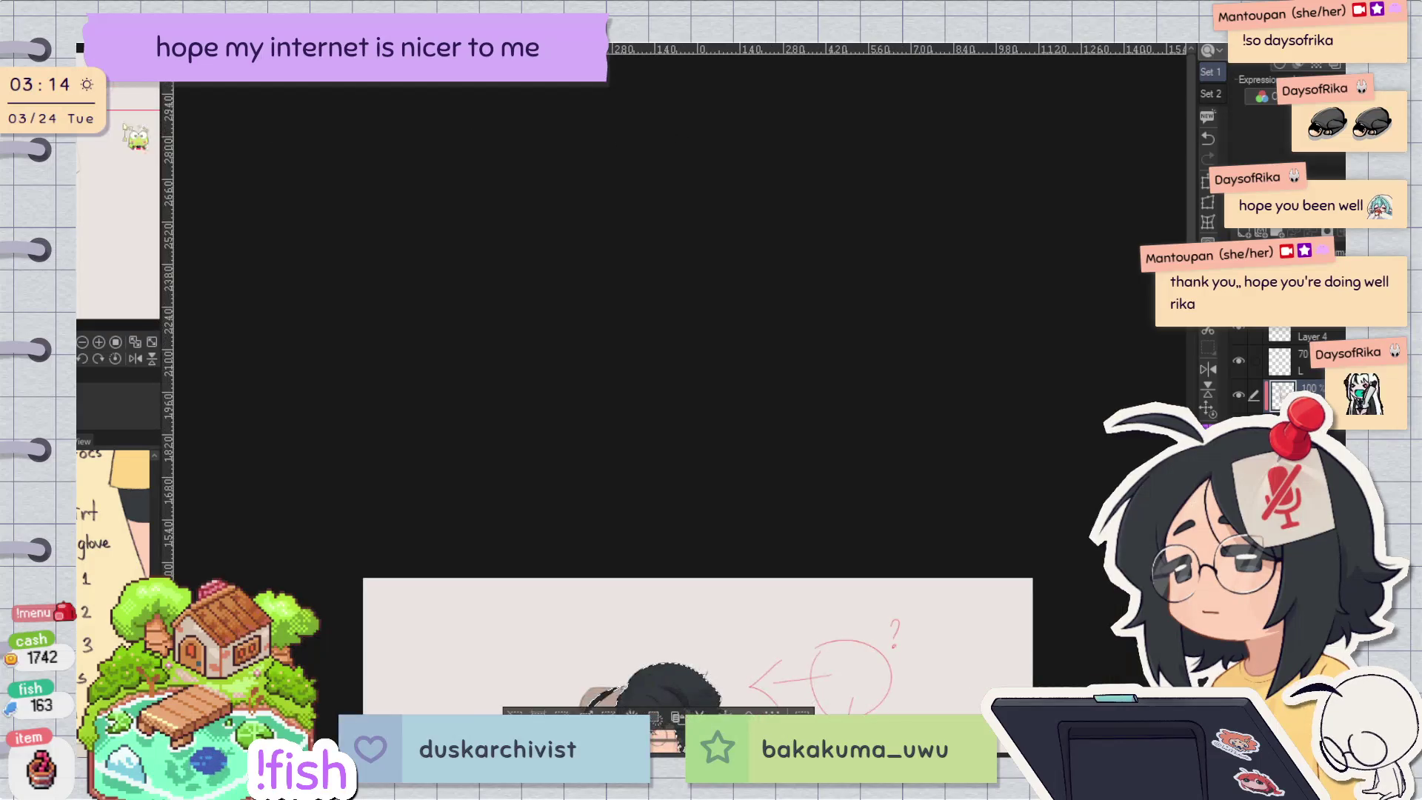
pyautogui.press('h')
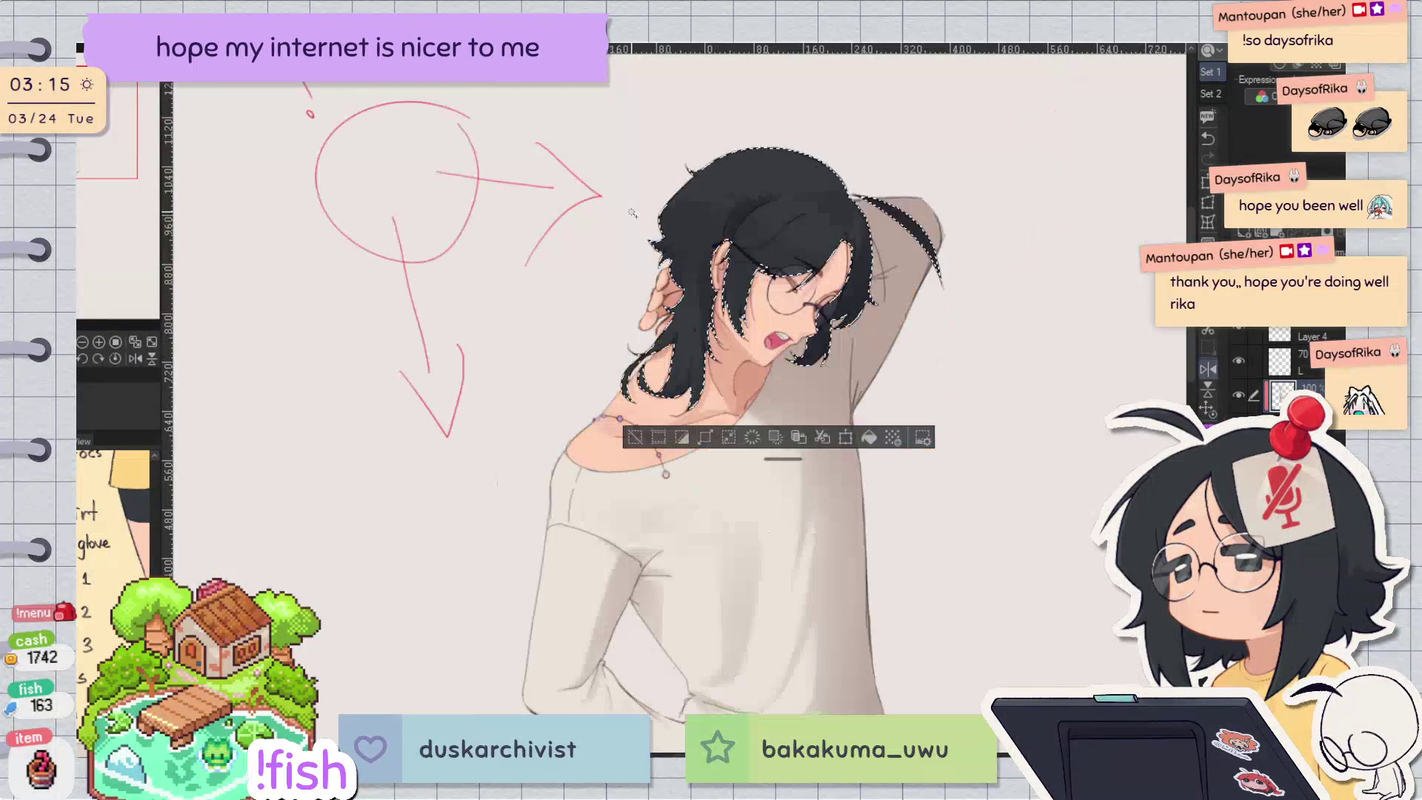
pyautogui.press('h')
pyautogui.click(434, 437)
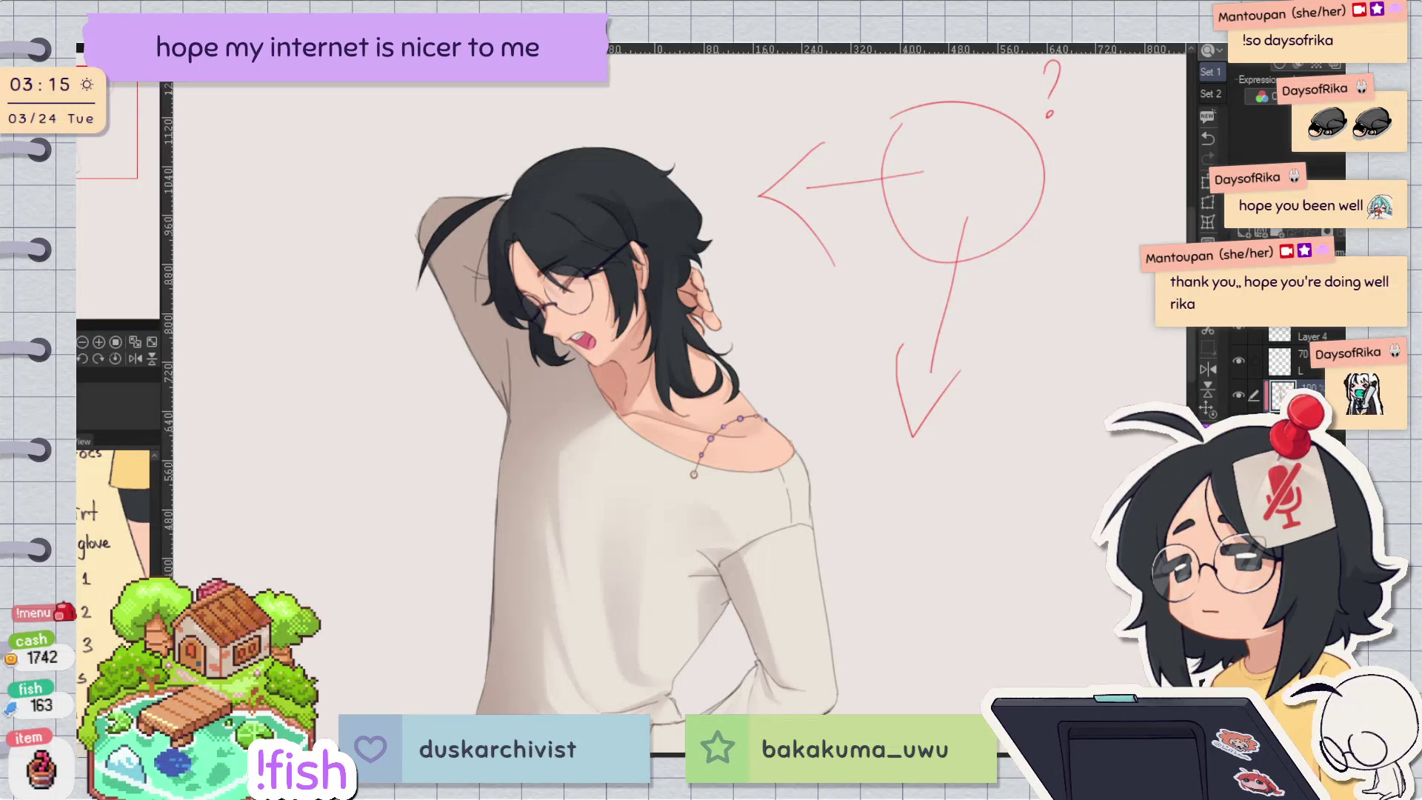
pyautogui.click(658, 415)
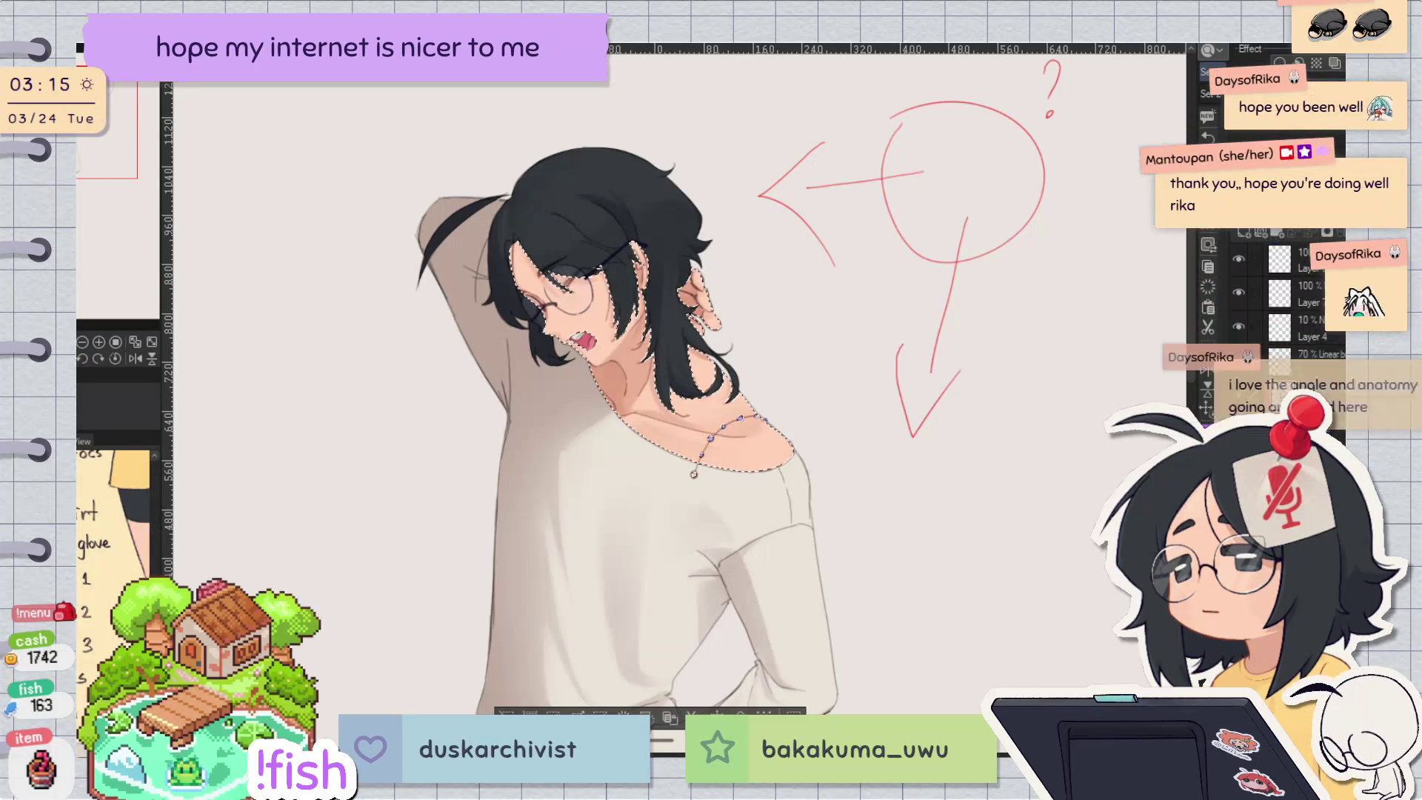
# Step: Transform the selected face and neck region, confirm it, then undo the last change
pyautogui.hotkey('ctrl', 't')
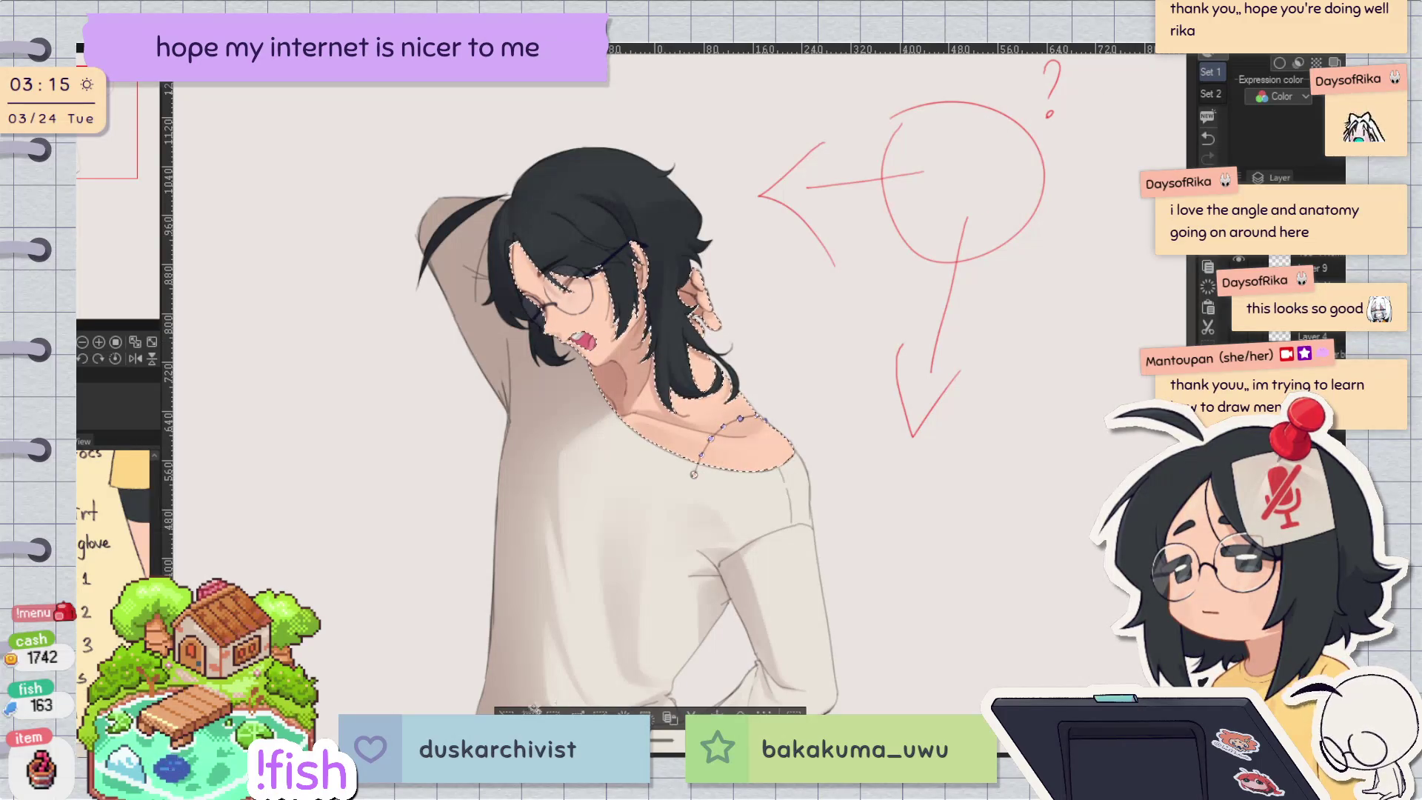
pyautogui.click(504, 712)
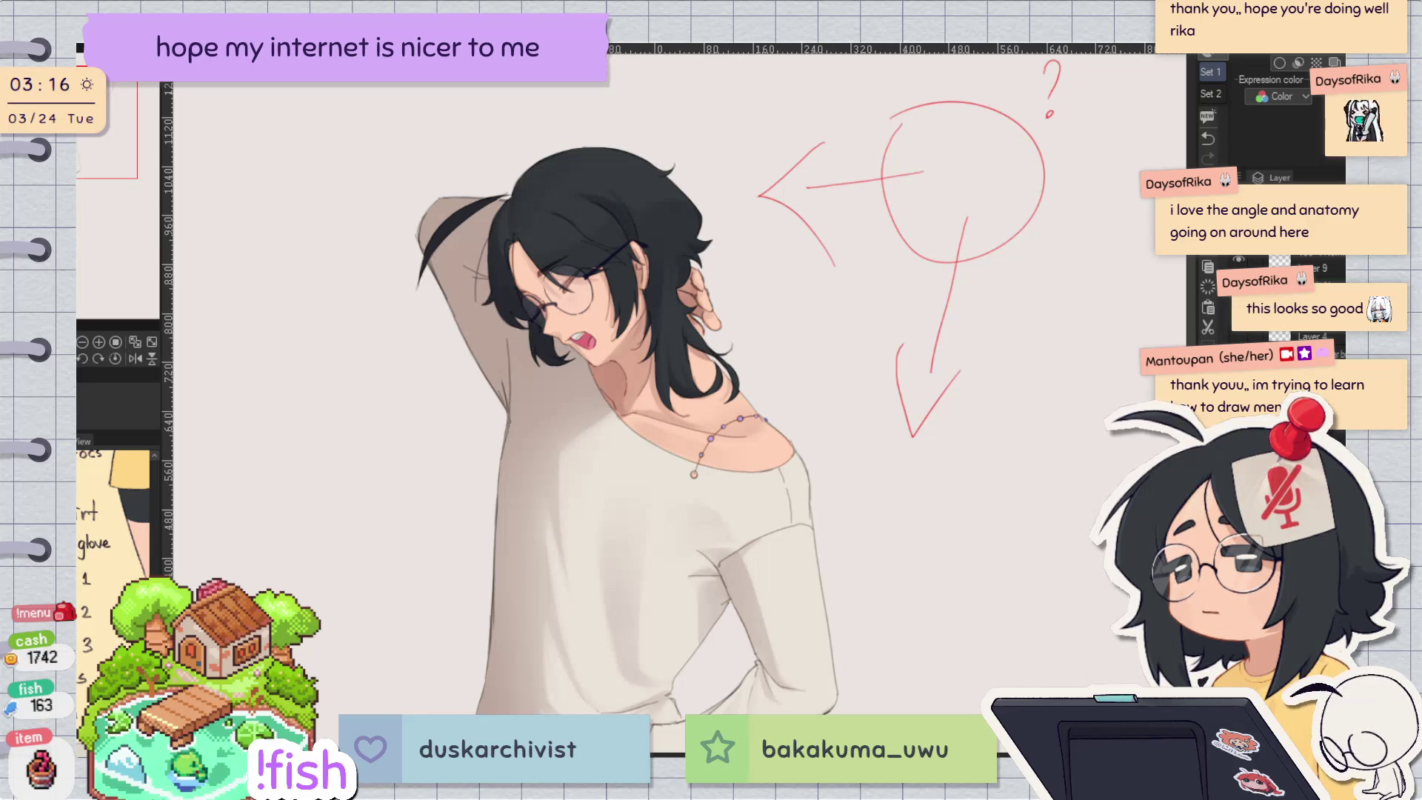
pyautogui.hotkey('ctrl', 'z')
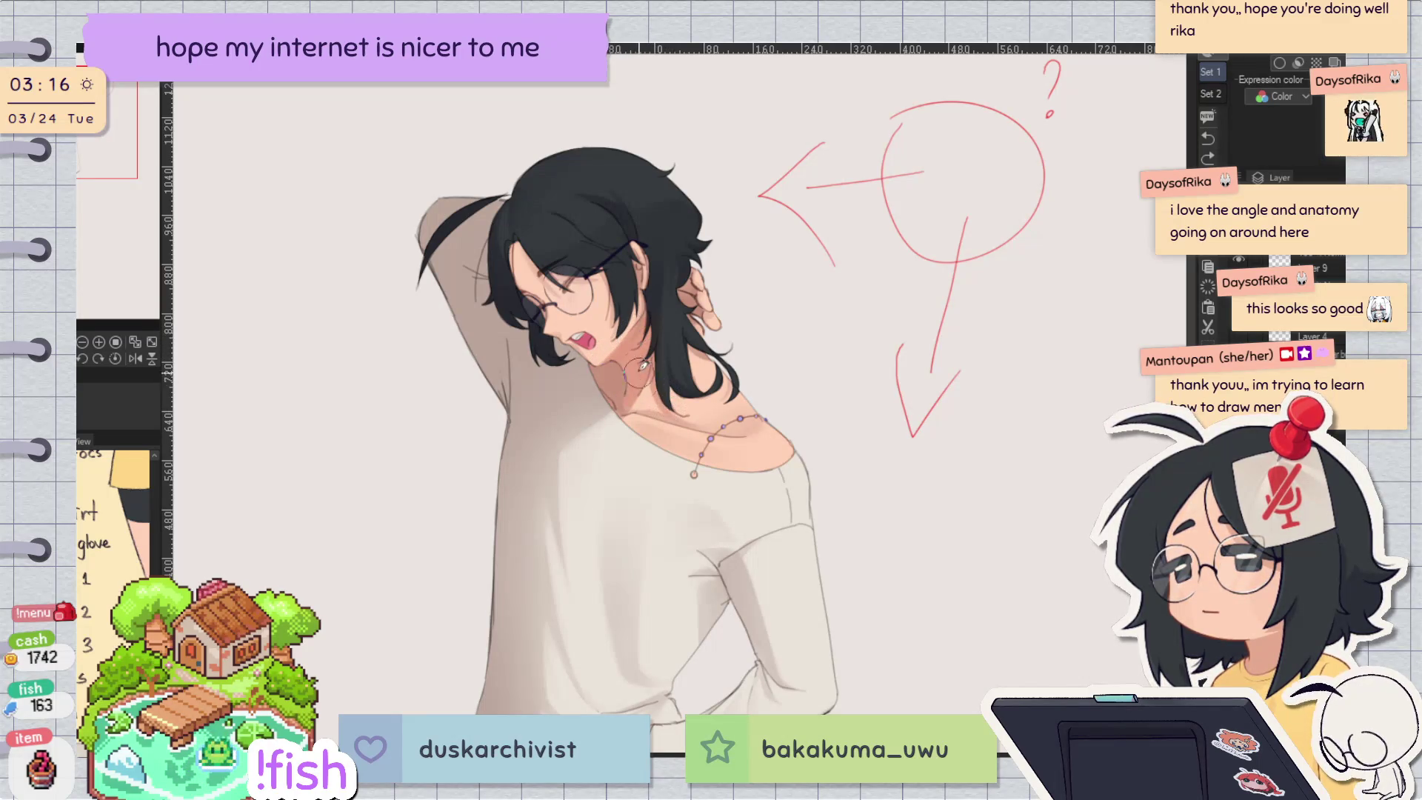
# Step: Paint shading from the neck toward the shoulder, then bring the torso and hand into view
pyautogui.moveTo(755, 471); pyautogui.dragTo(754, 417)
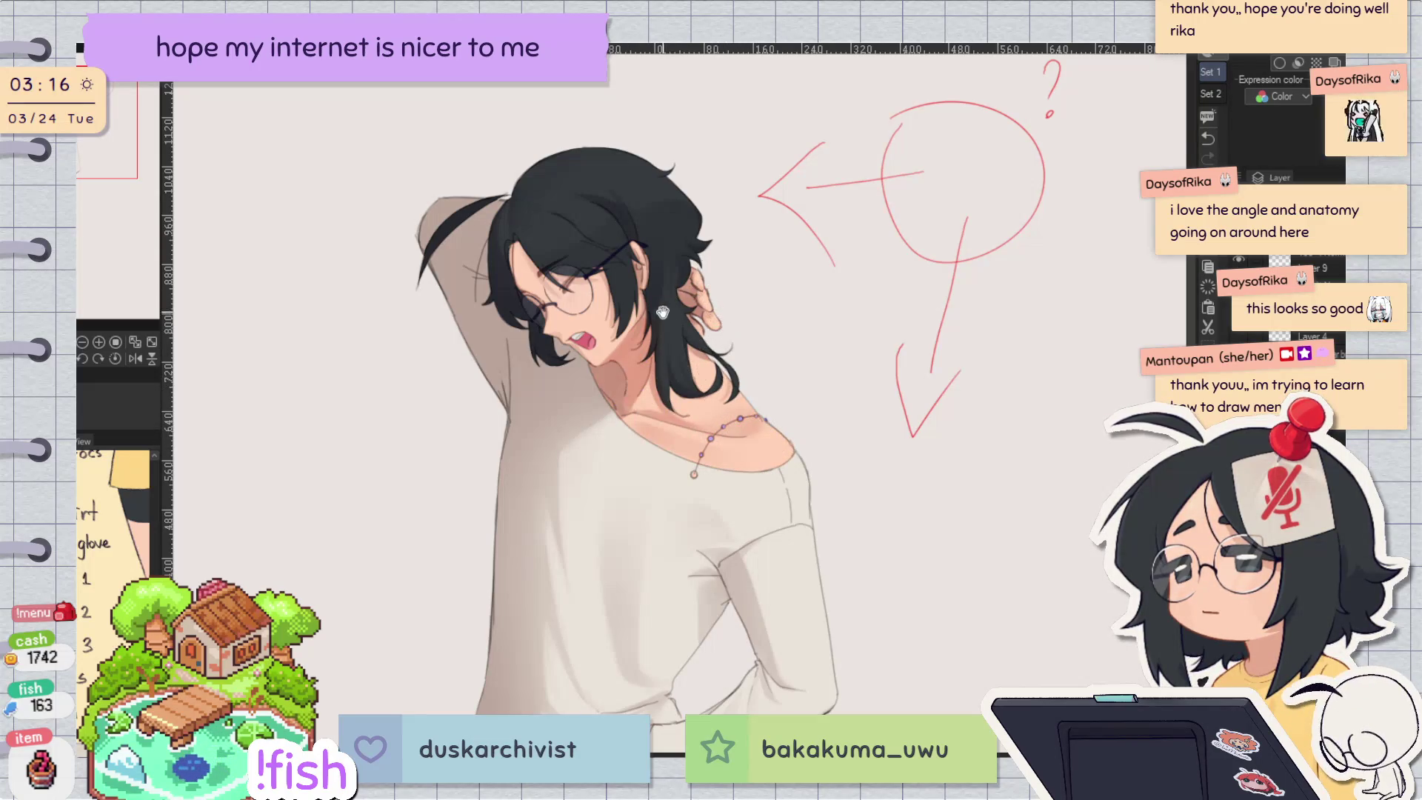
pyautogui.moveTo(662, 312); pyautogui.dragTo(665, 297)
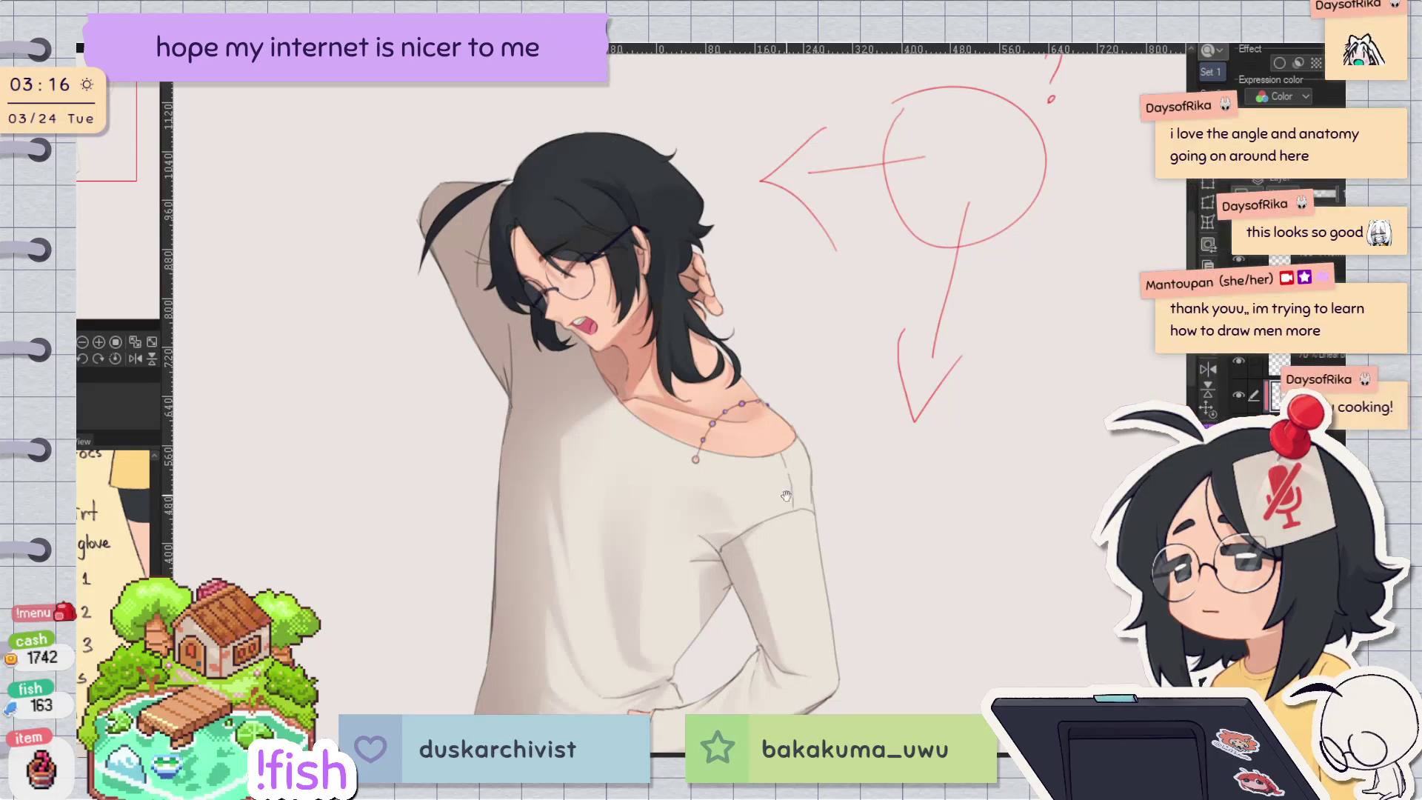
pyautogui.moveTo(786, 495); pyautogui.dragTo(836, 256)
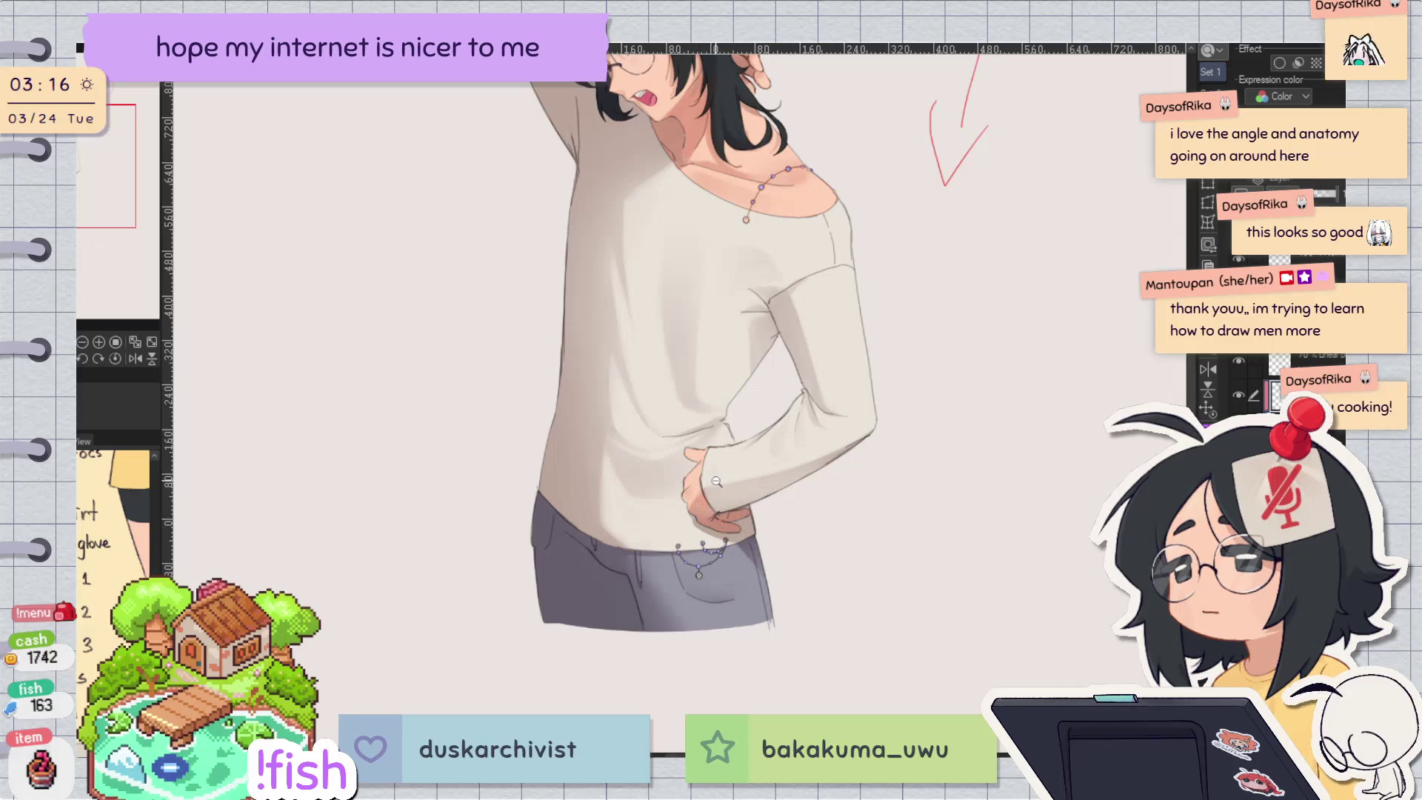
# Step: Zoom in on the hand at the hip, deepen the reddish wrist and lower-palm shading, then zoom out
pyautogui.click(716, 481)
pyautogui.moveTo(683, 493)
pyautogui.mouseDown()
pyautogui.moveTo(730, 535)
pyautogui.moveTo(716, 585)
pyautogui.mouseUp()
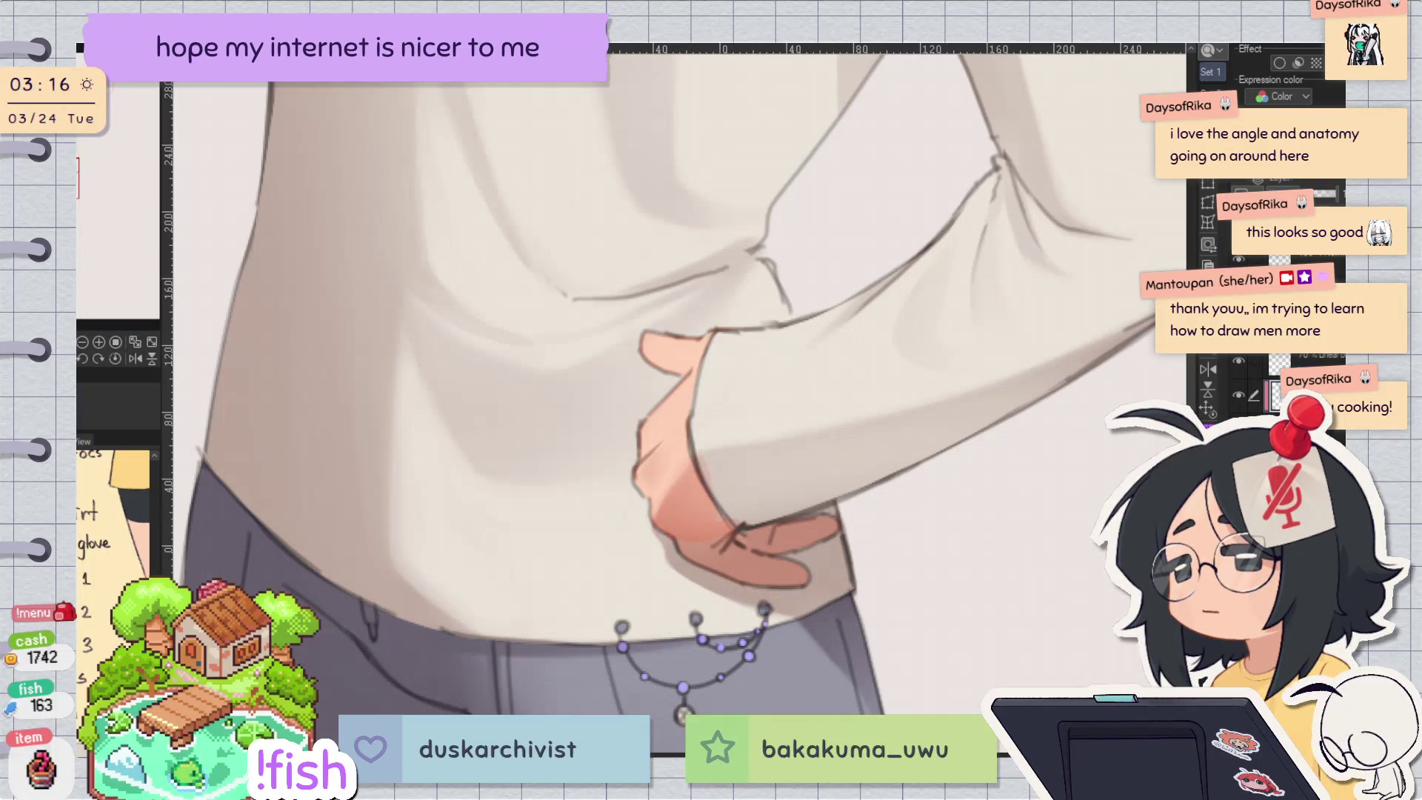
pyautogui.moveTo(711, 533); pyautogui.dragTo(647, 533)
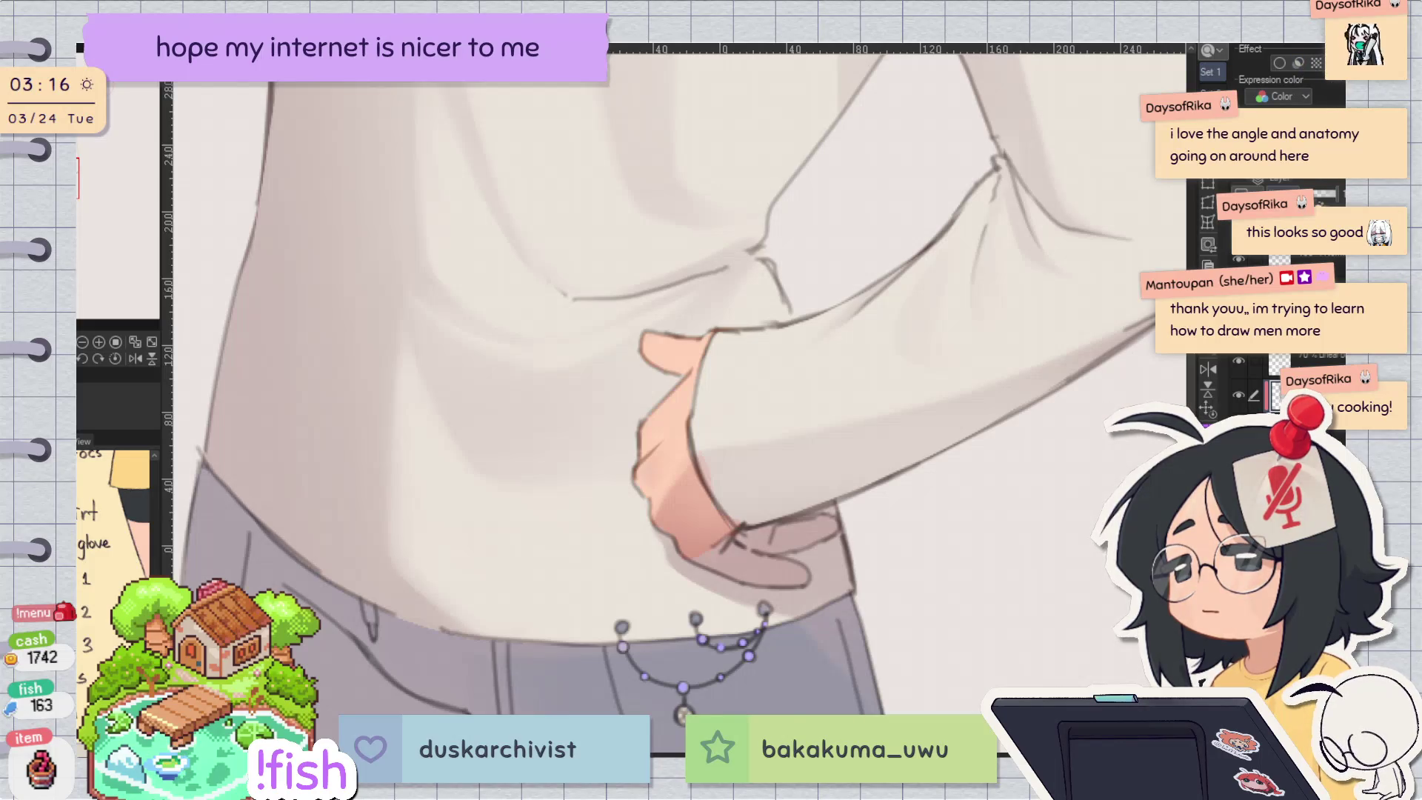
pyautogui.scroll(-3, 874, 467)
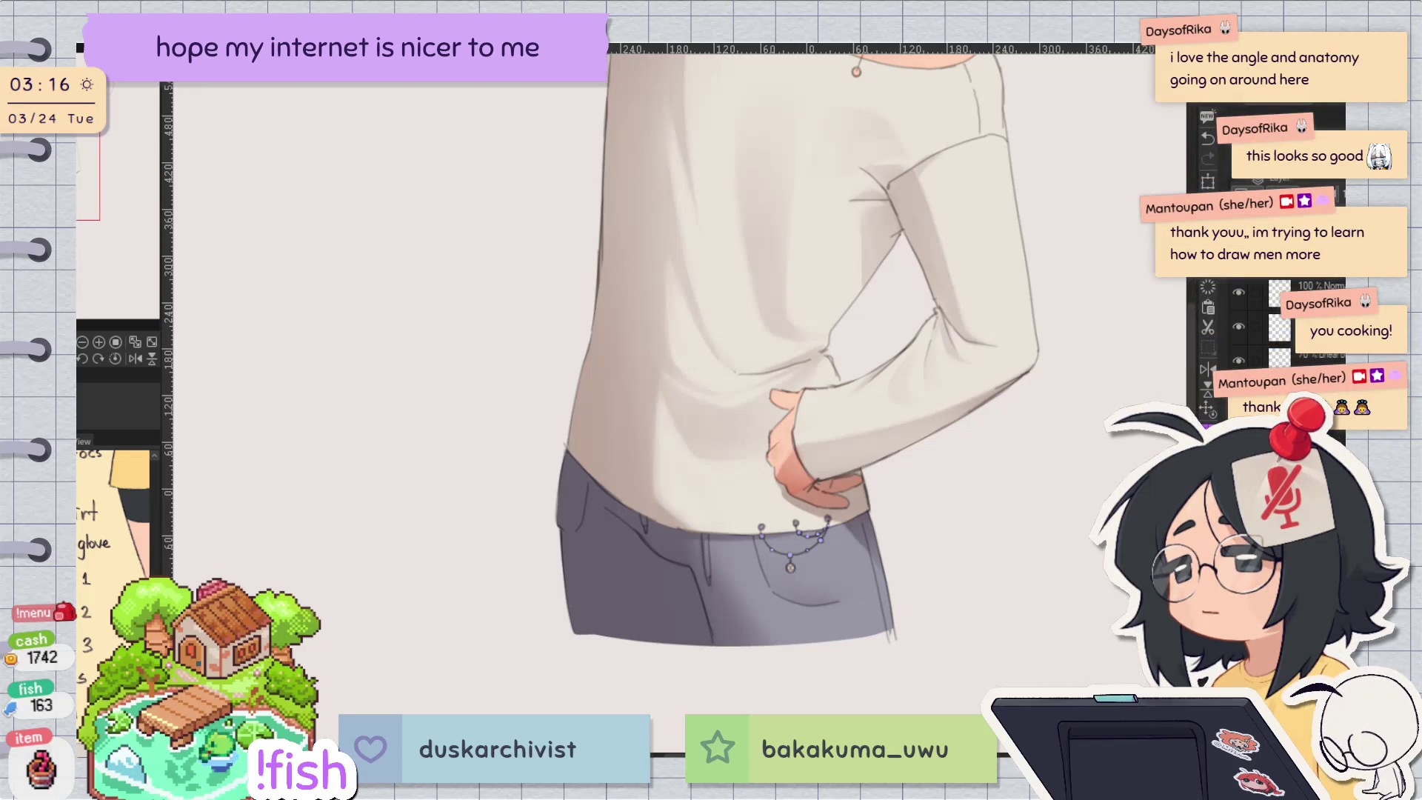
pyautogui.moveTo(909, 287); pyautogui.dragTo(907, 503)
# Step: Mirror the view briefly and airbrush pale bluish highlights on the sweater shoulder and side
pyautogui.scroll(-3, 904, 504)
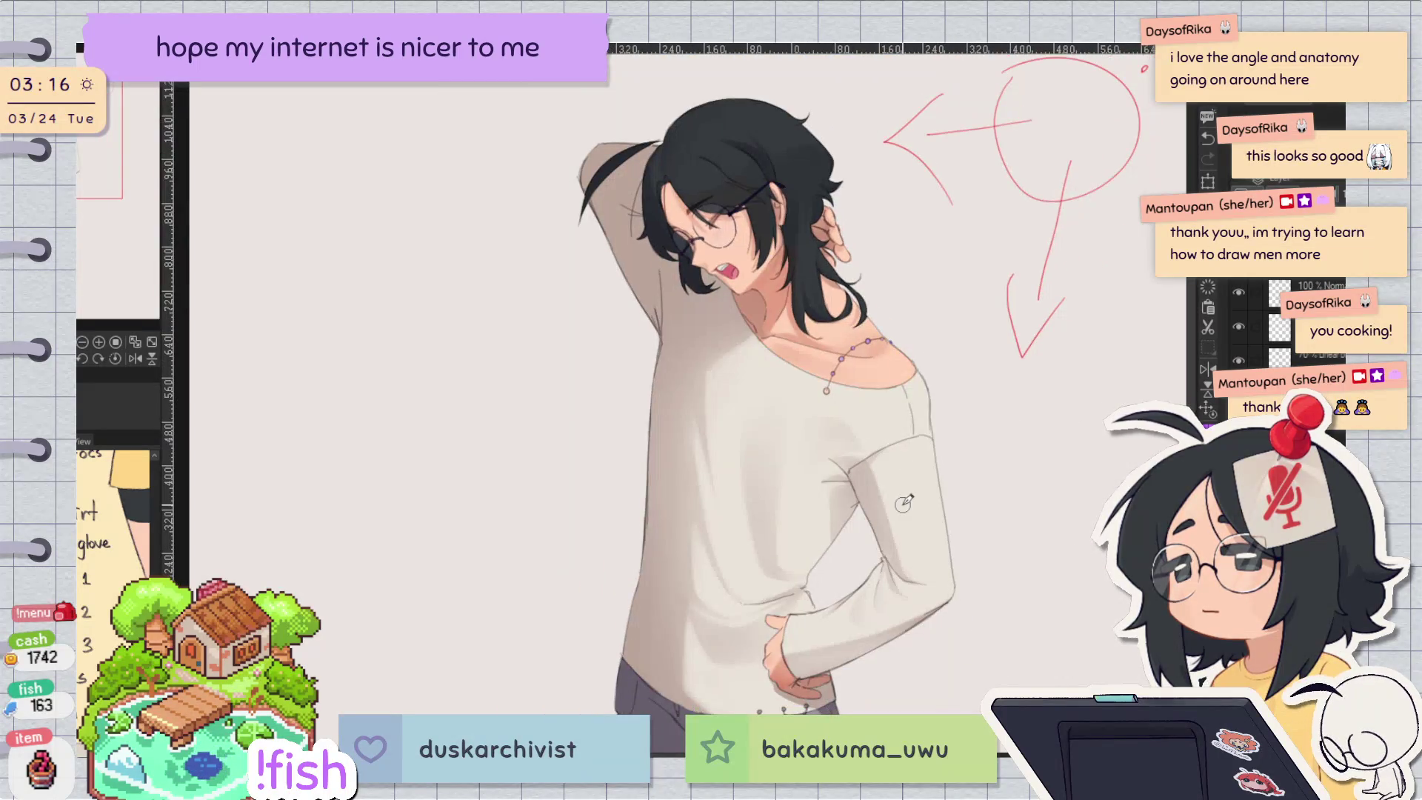
pyautogui.press('h')
pyautogui.press('h')
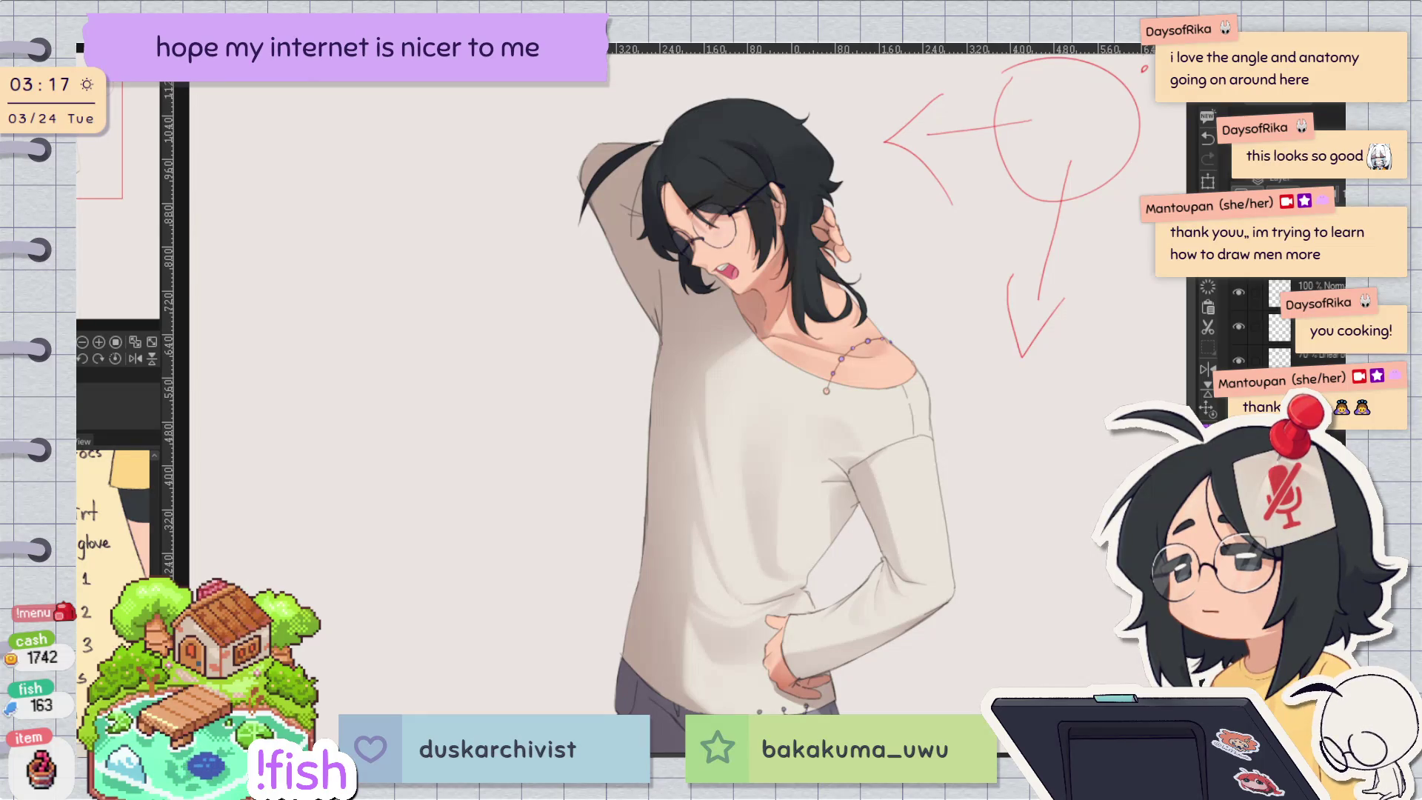
pyautogui.moveTo(736, 345); pyautogui.dragTo(692, 377)
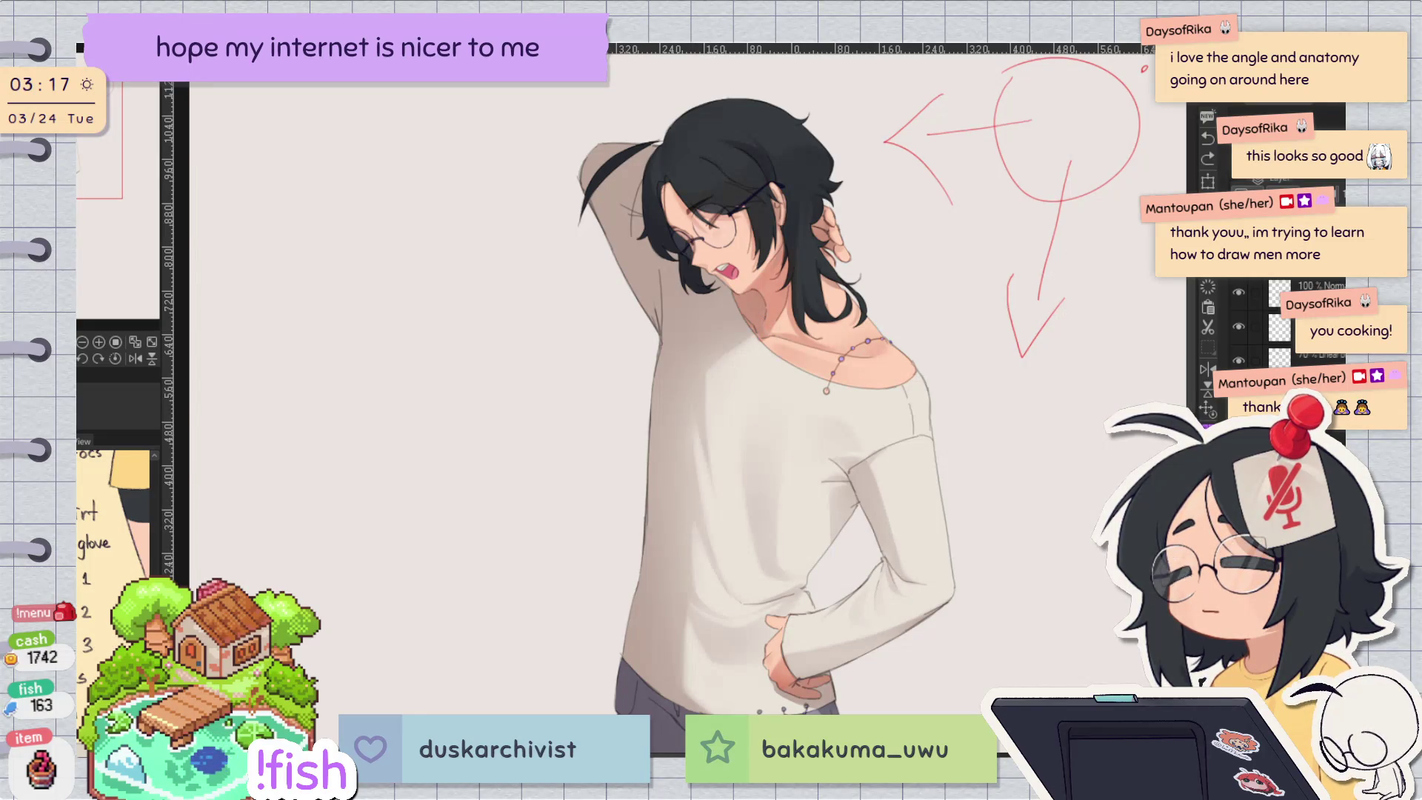
pyautogui.moveTo(741, 344); pyautogui.dragTo(707, 544)
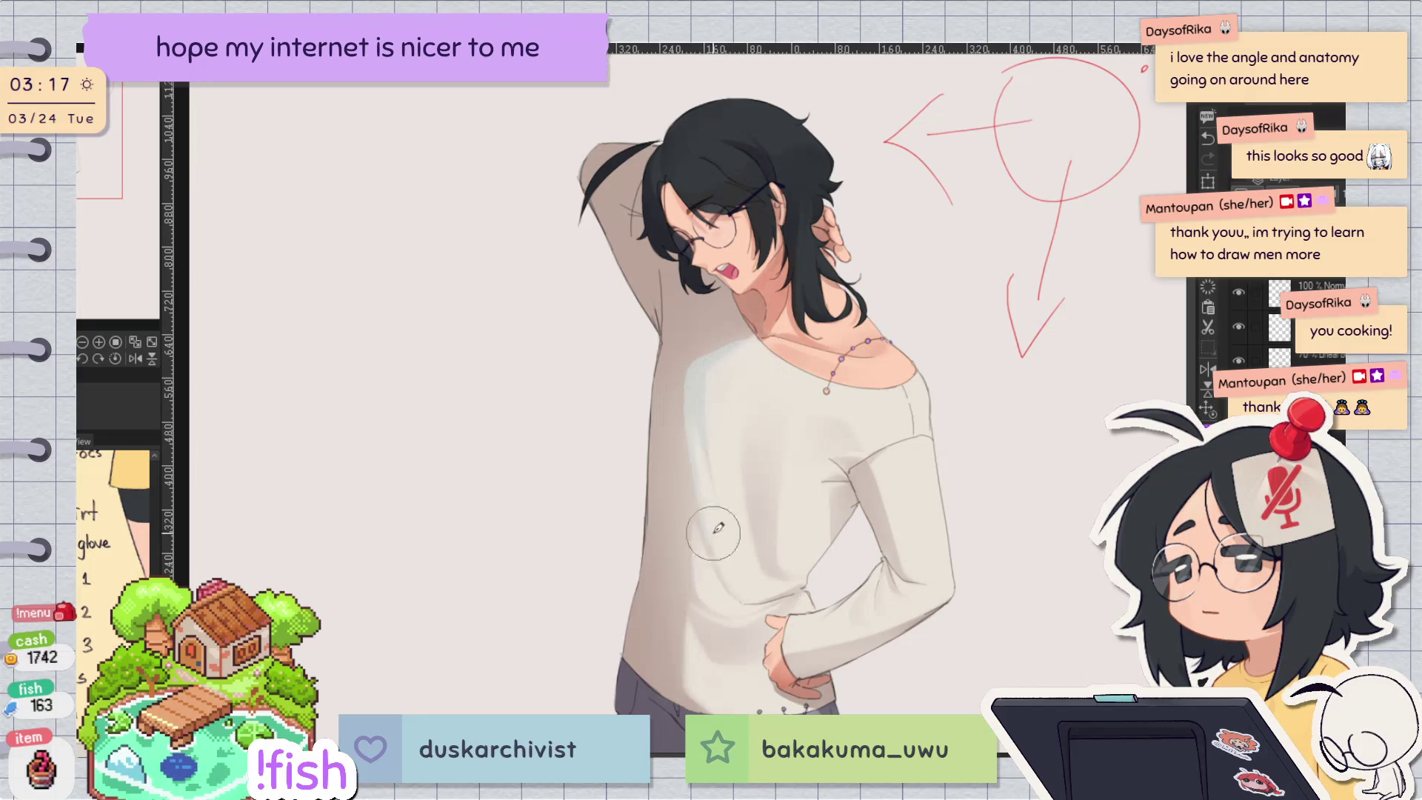
# Step: Remove the side highlight, airbrush grey along the raised sleeve, and auto-select the sweater
pyautogui.hotkey('ctrl', 'z')
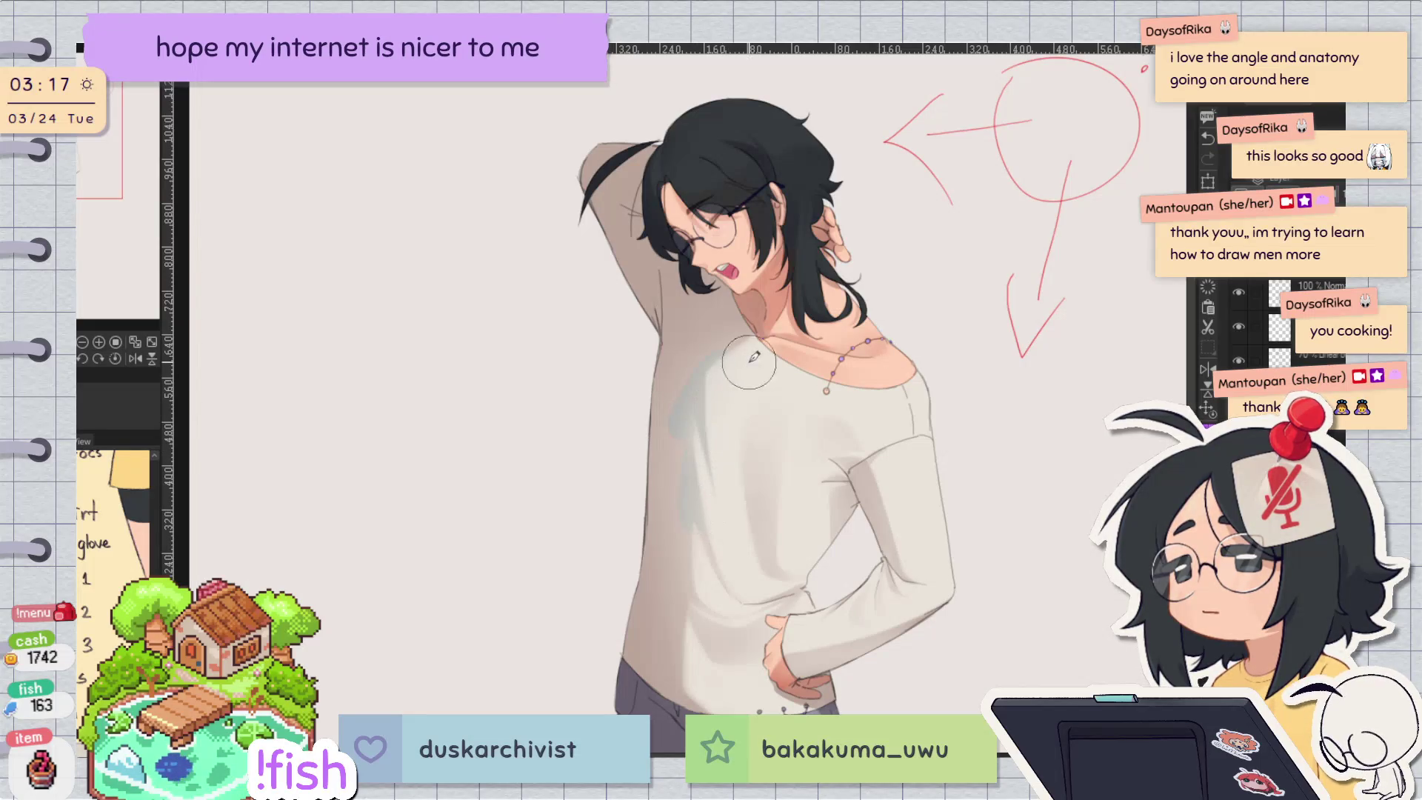
pyautogui.moveTo(638, 326)
pyautogui.mouseDown()
pyautogui.moveTo(585, 181)
pyautogui.moveTo(651, 144)
pyautogui.mouseUp()
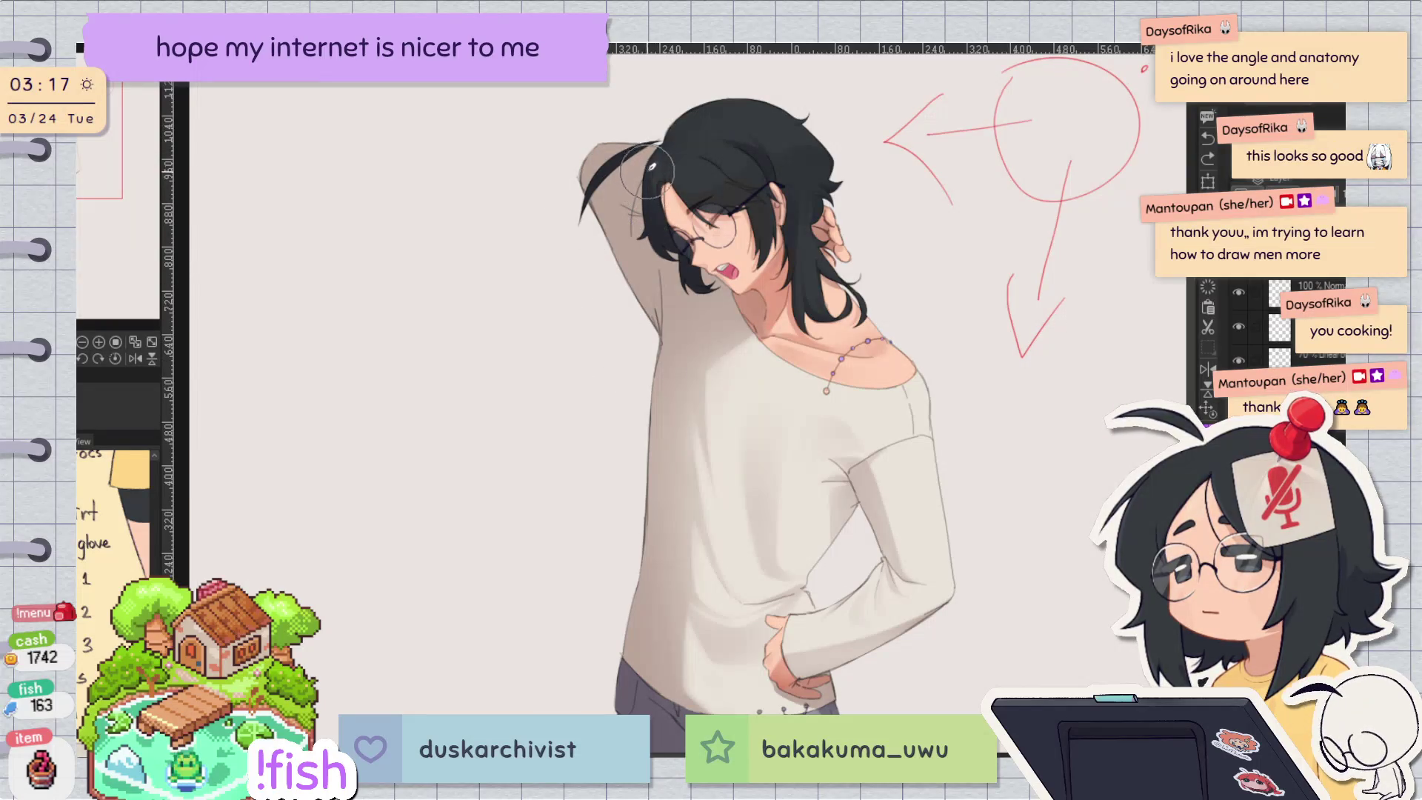
pyautogui.click(925, 452)
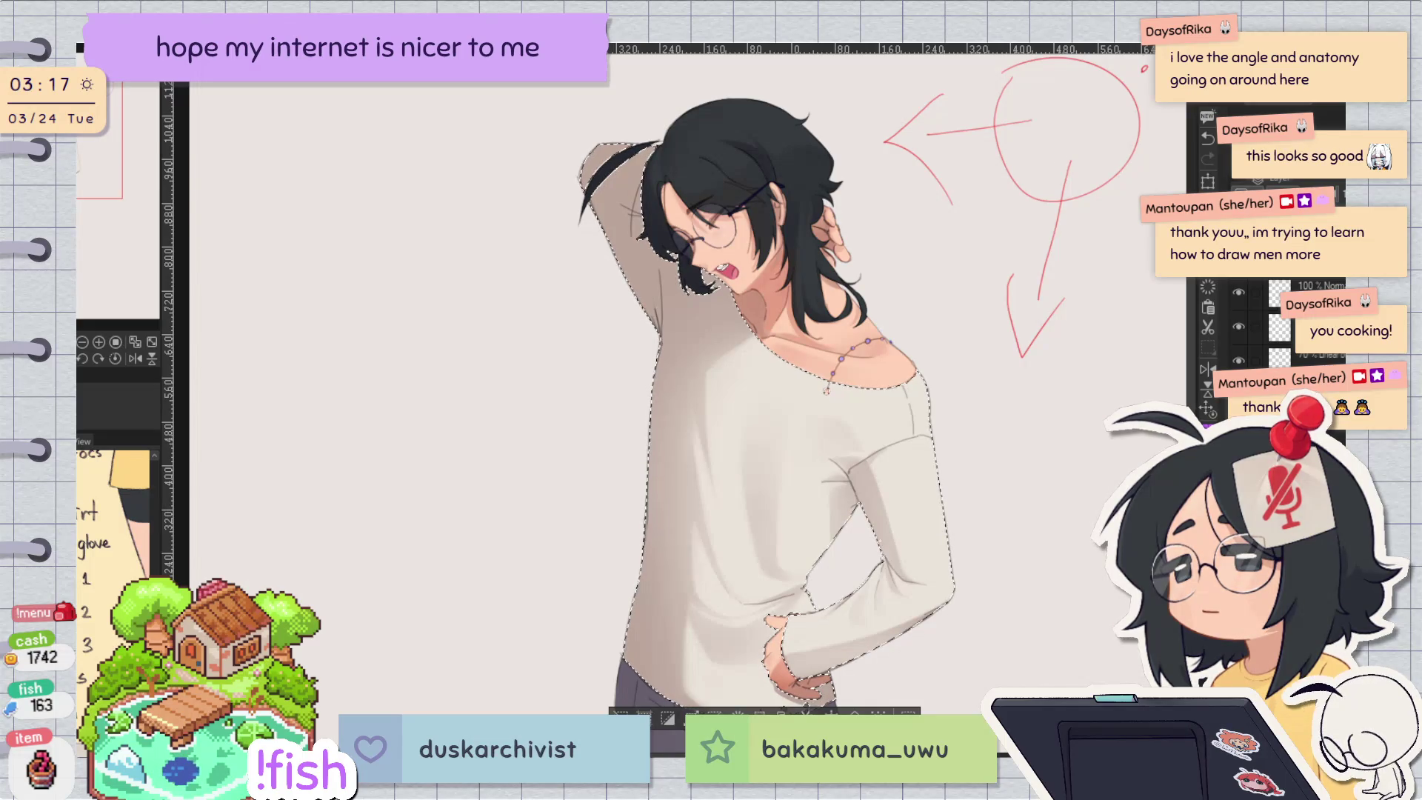
# Step: Shade the raised upper arm, armpit and shoulder grey-purple inside the sweater selection, then deselect
pyautogui.moveTo(611, 147); pyautogui.dragTo(592, 170)
pyautogui.hotkey('ctrl', 'z')
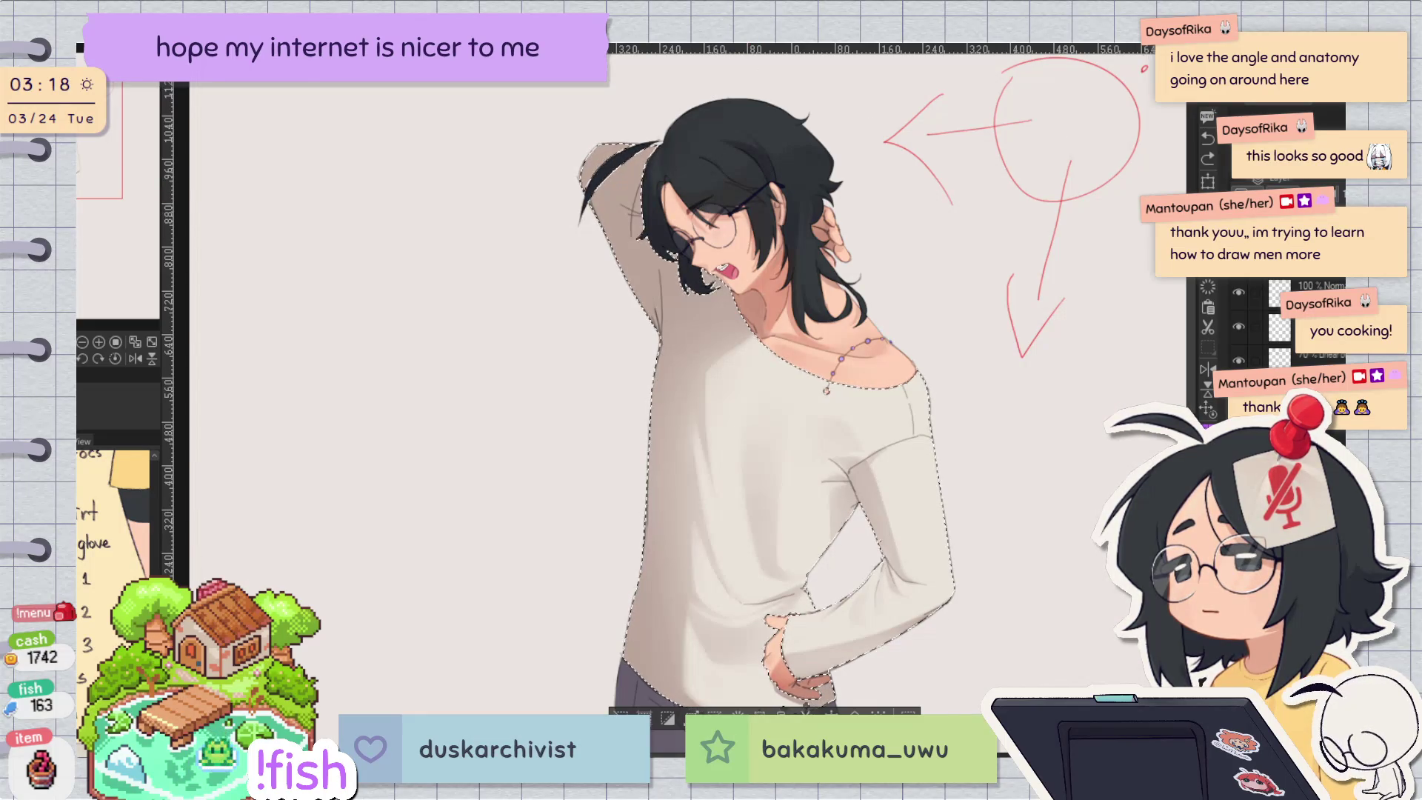
pyautogui.moveTo(616, 165)
pyautogui.mouseDown()
pyautogui.moveTo(637, 289)
pyautogui.moveTo(636, 474)
pyautogui.mouseUp()
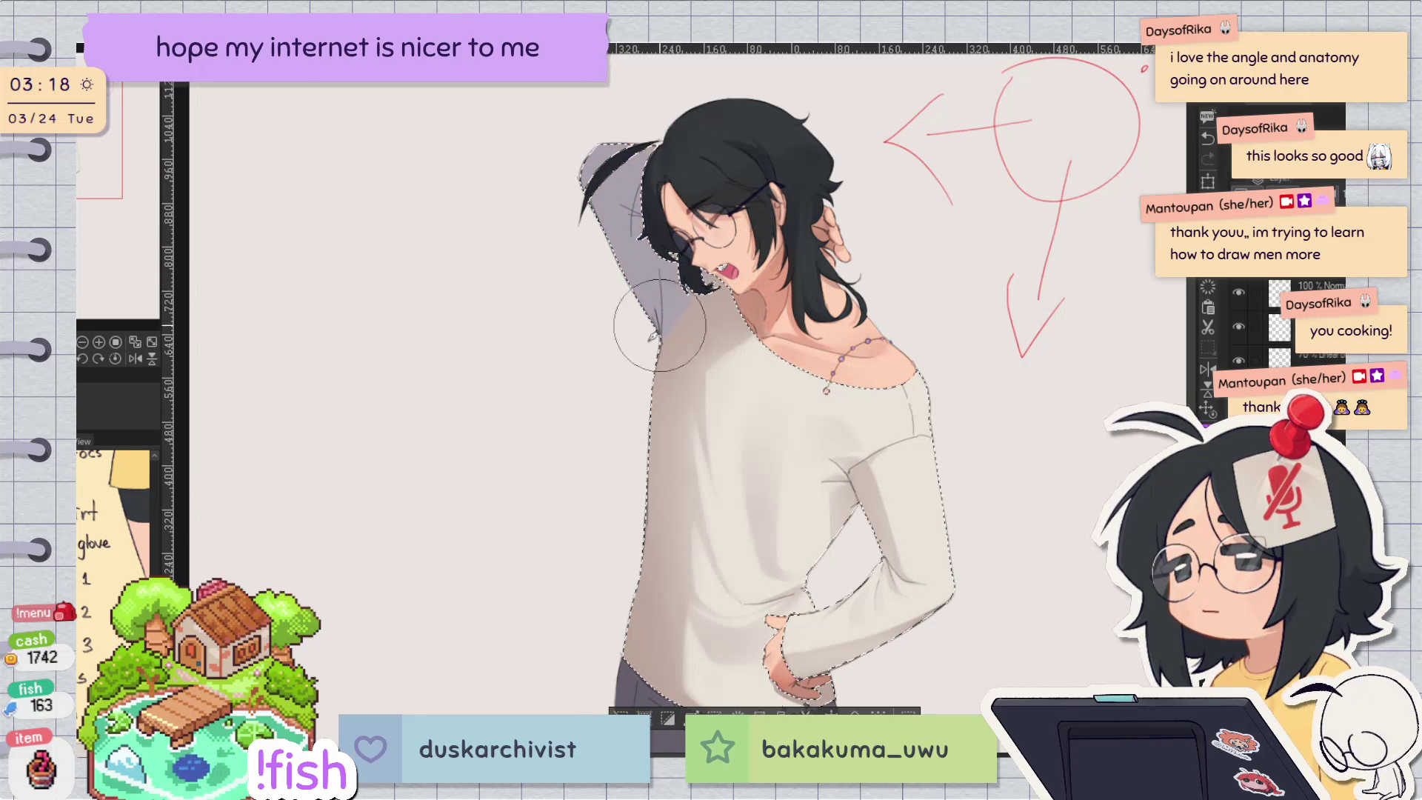
pyautogui.moveTo(694, 393); pyautogui.dragTo(679, 336)
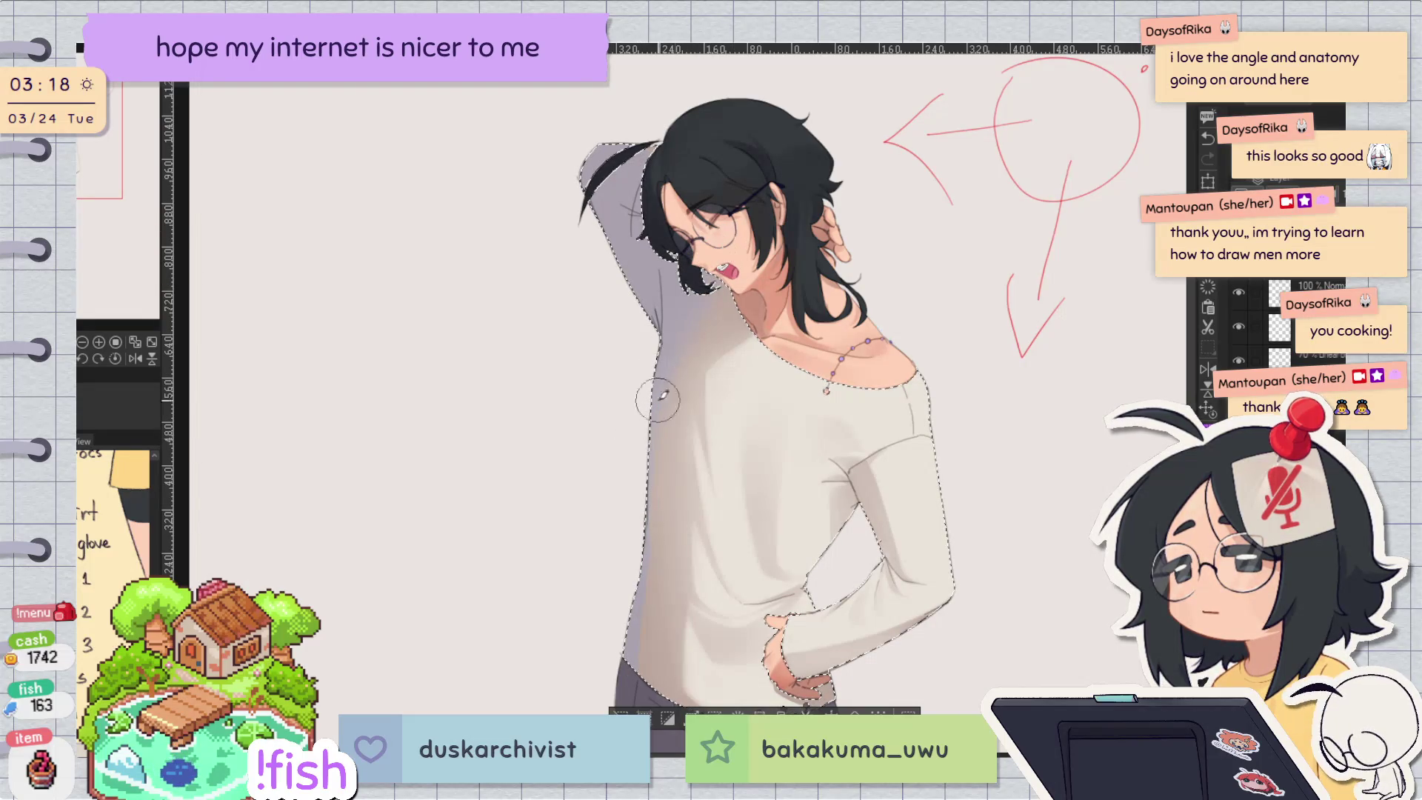
pyautogui.scroll(-2, 741, 363)
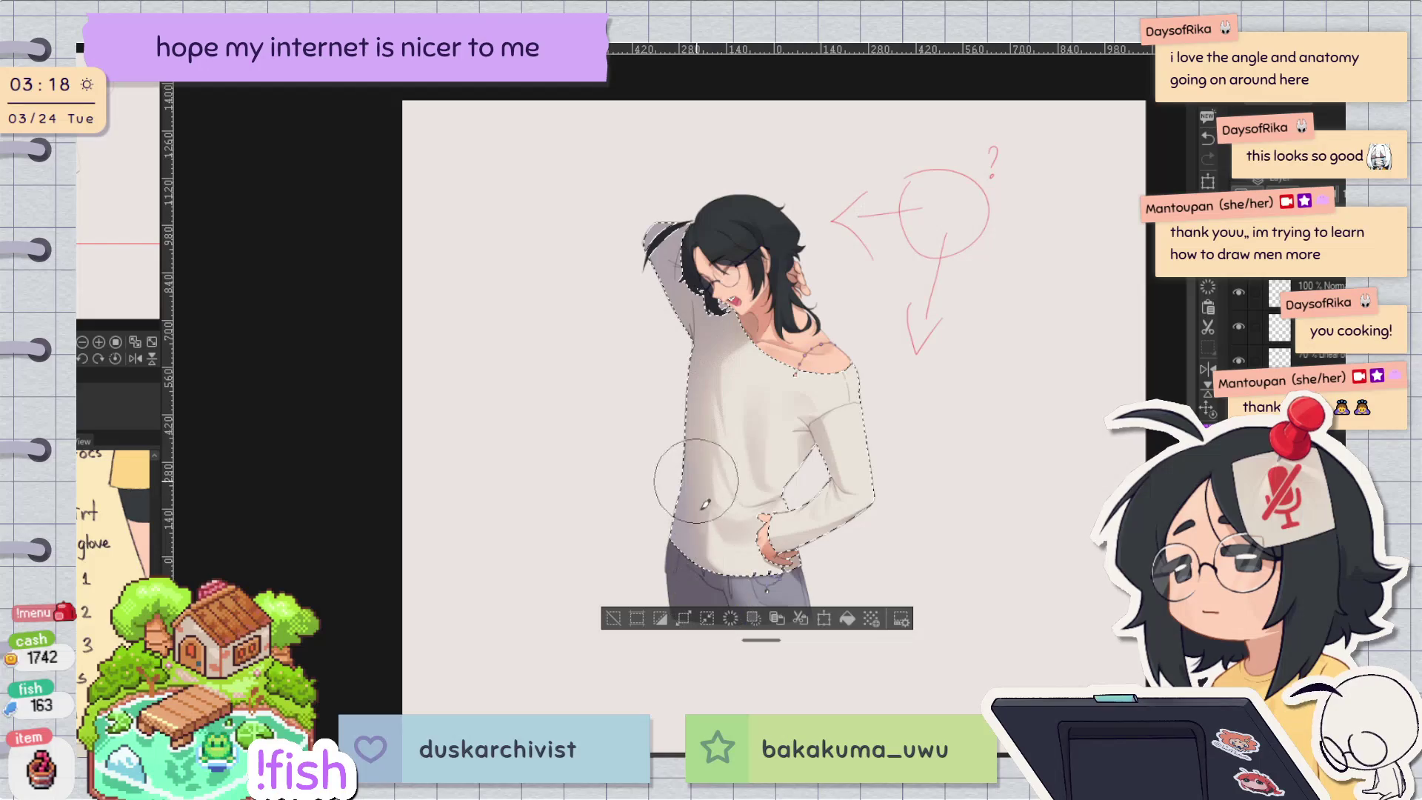
pyautogui.scroll(2, 706, 432)
pyautogui.scroll(-1, 741, 175)
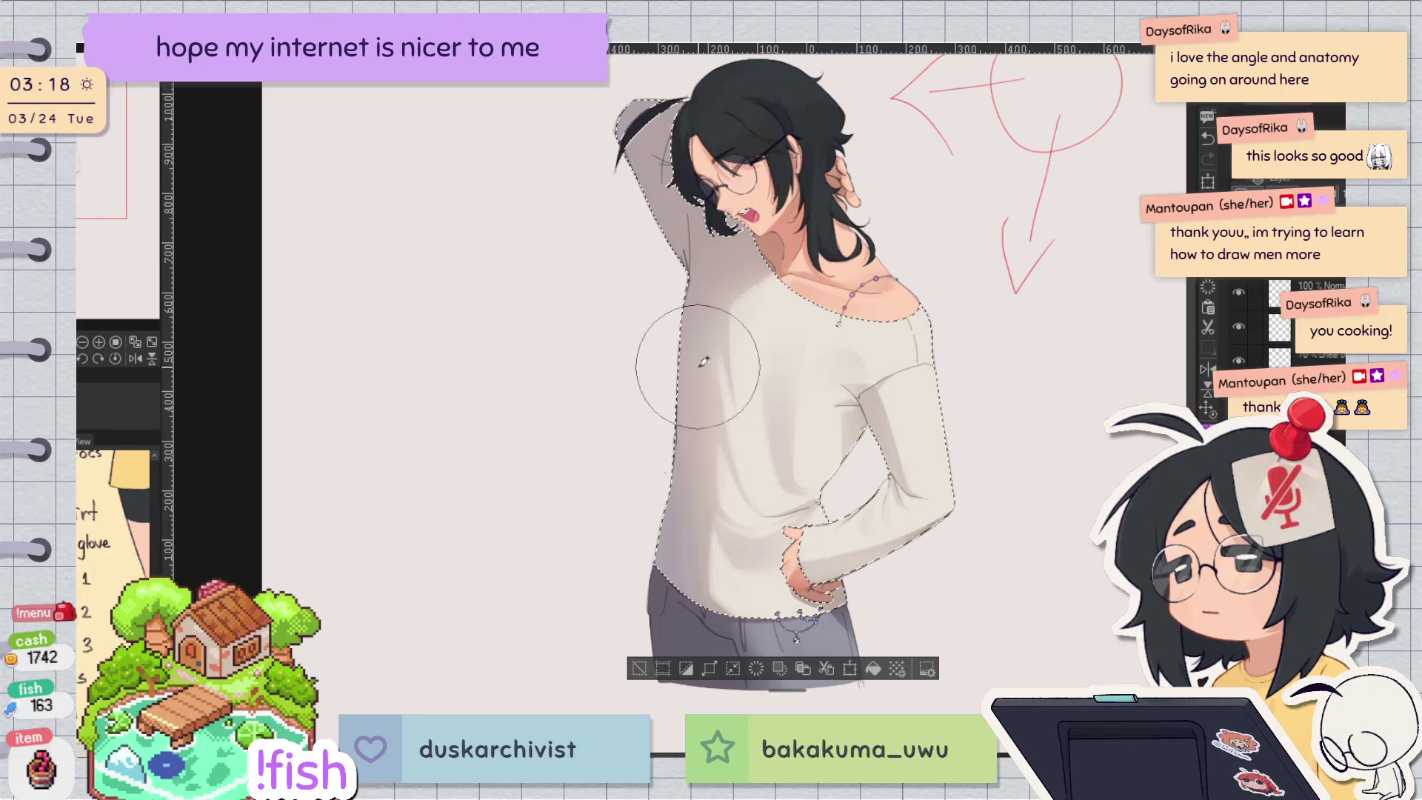
pyautogui.hotkey('ctrl', 'd')
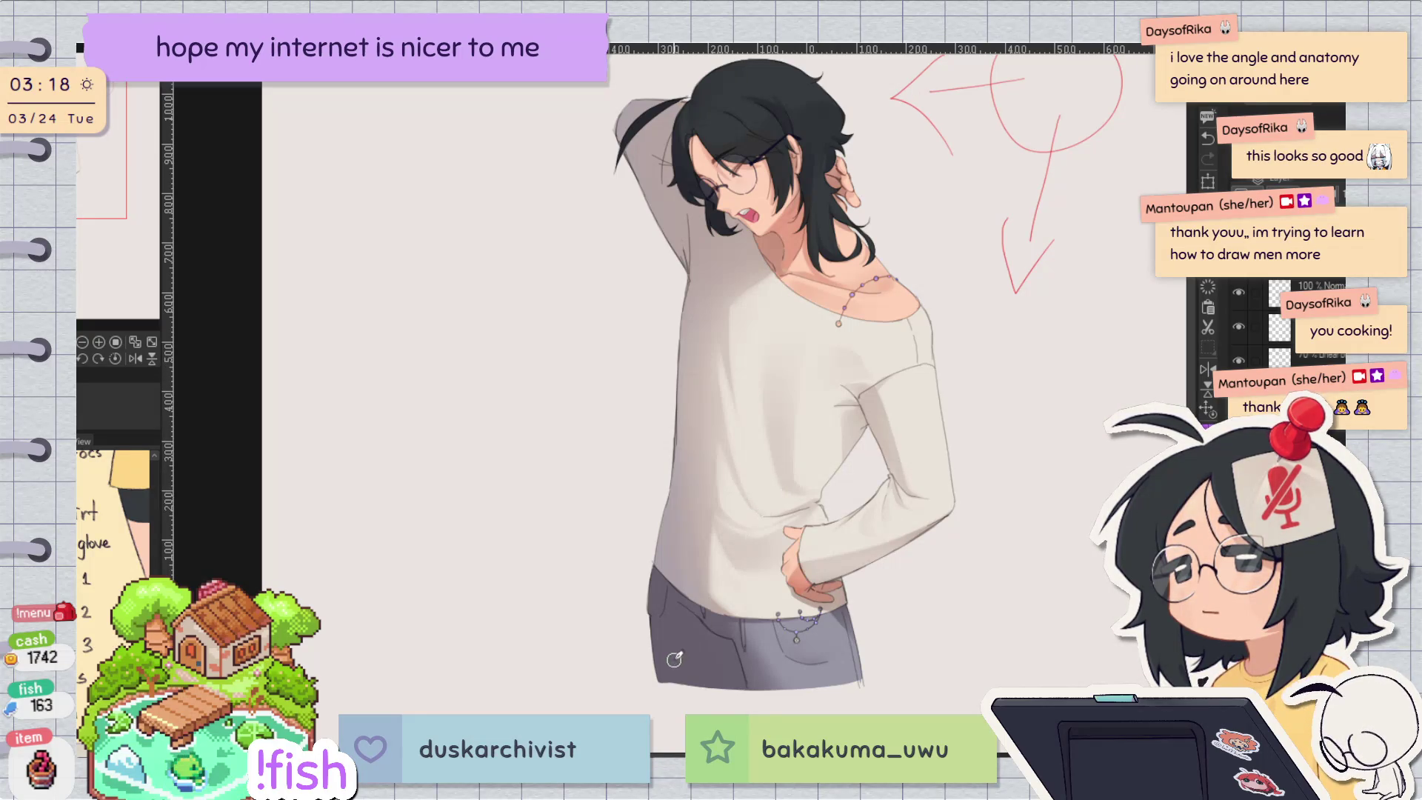
pyautogui.scroll(2, 955, 330)
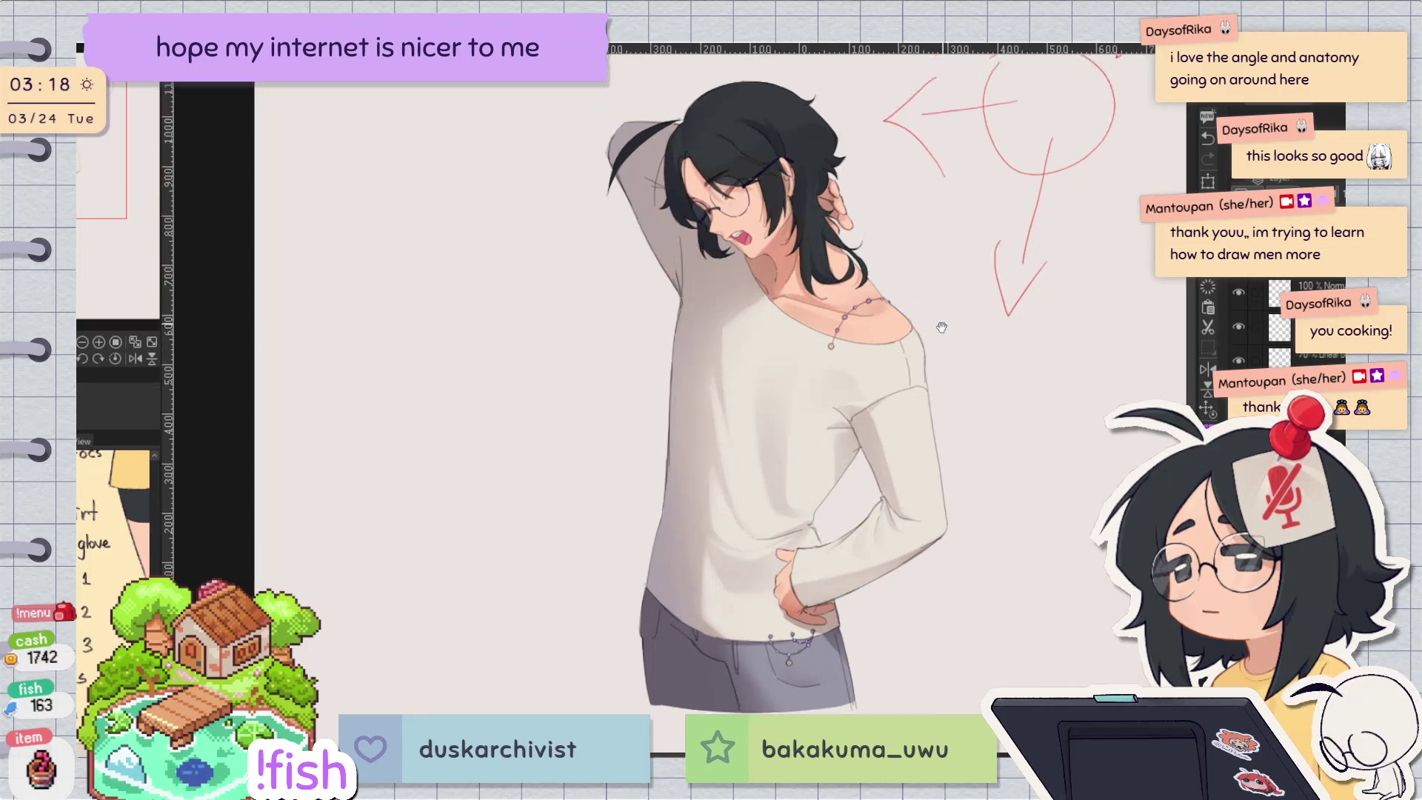
# Step: Group the character layers into Folder 1 and toggle its visibility off and on to compare
pyautogui.scroll(-1, 955, 330)
pyautogui.scroll(-1, 956, 326)
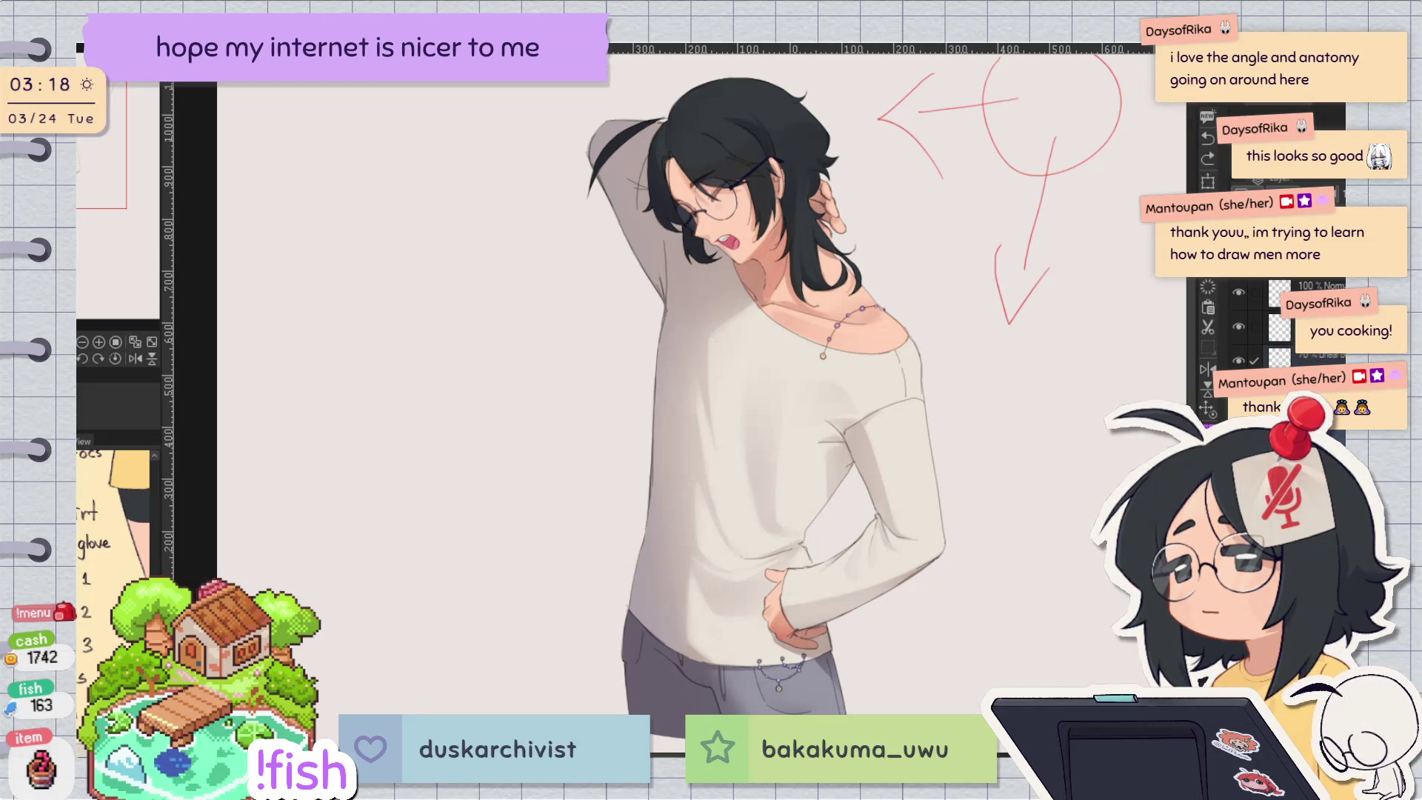
pyautogui.hotkey('ctrl', 'g')
pyautogui.click(1238, 357)
pyautogui.click(1238, 357)
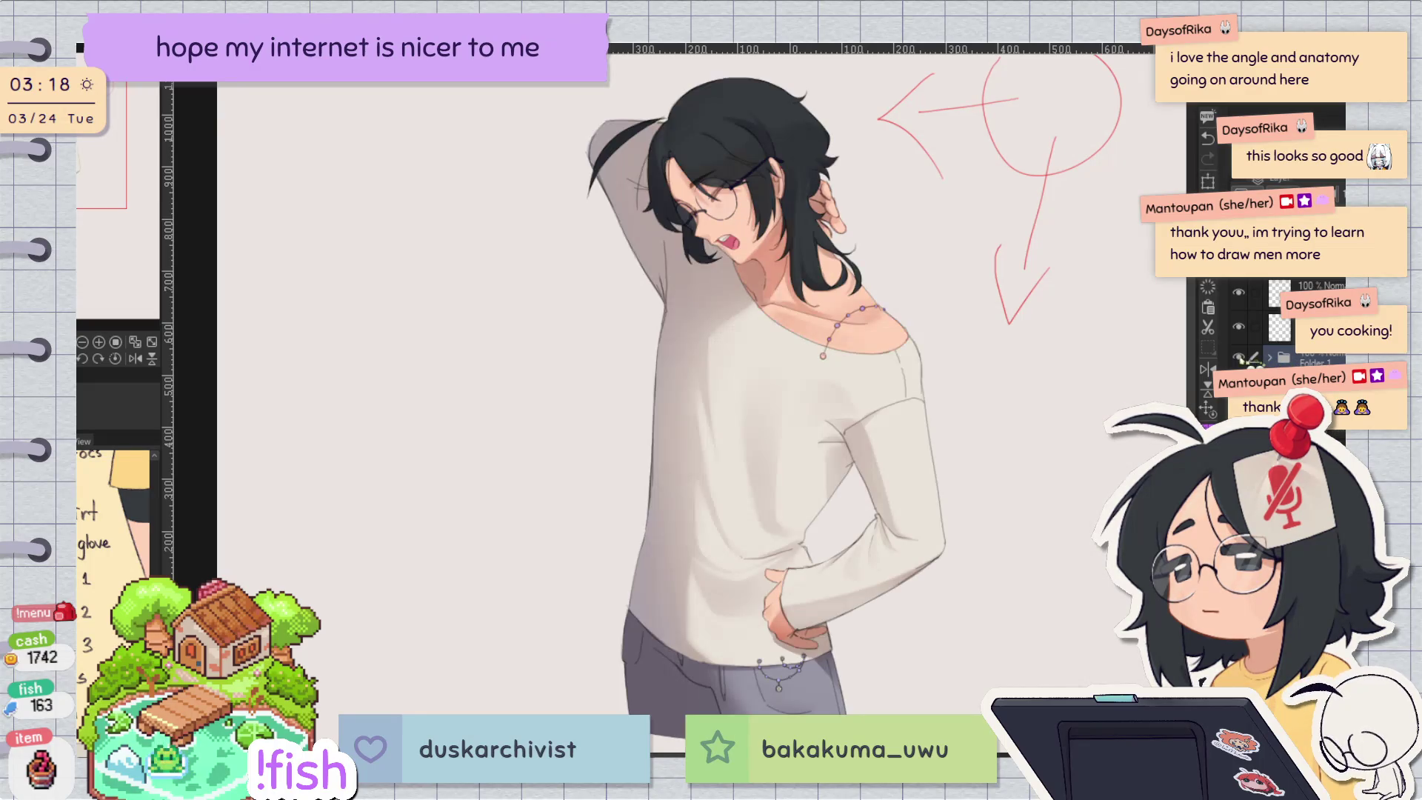
# Step: Add a faint stroke near the raised sleeve
pyautogui.moveTo(589, 156); pyautogui.dragTo(644, 120)
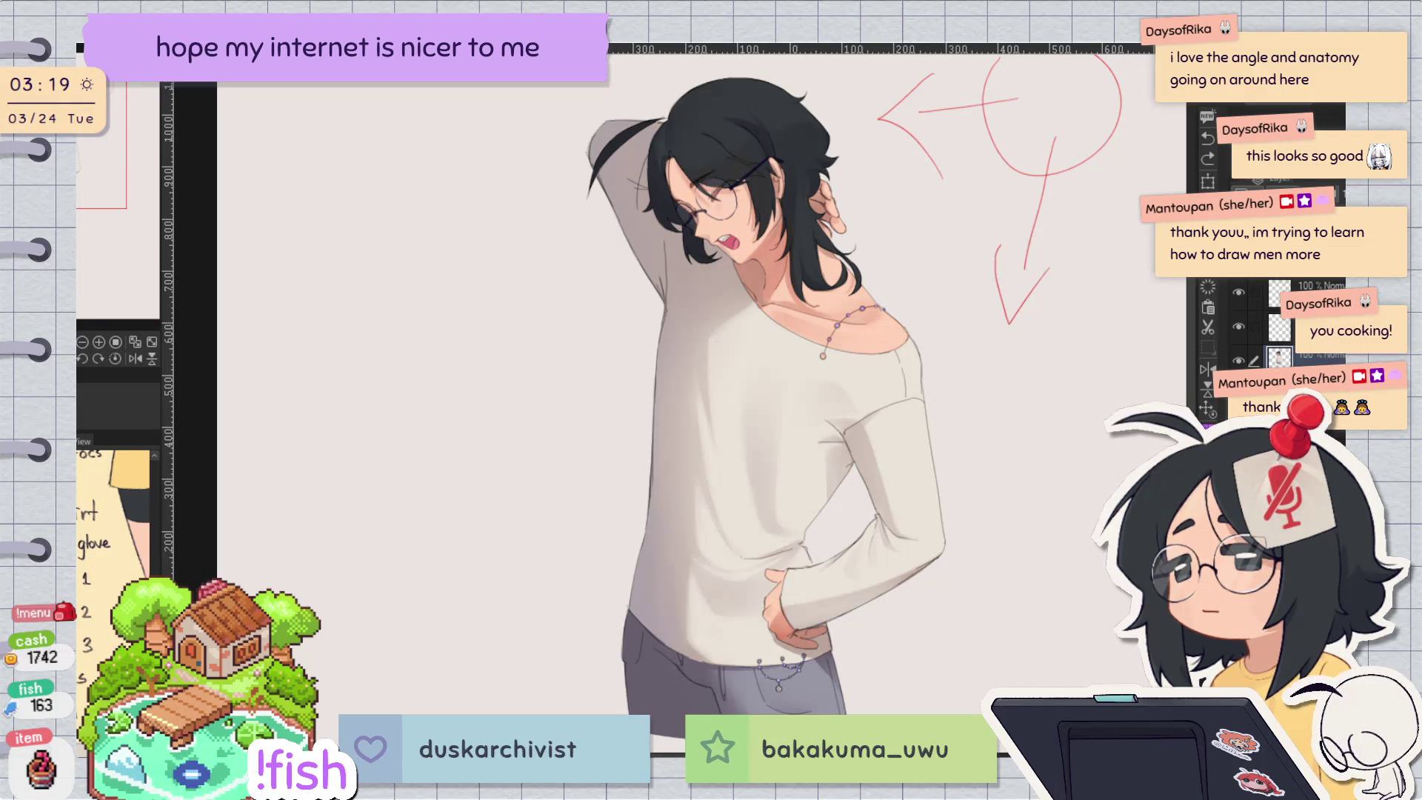
pyautogui.scroll(3, 772, 231)
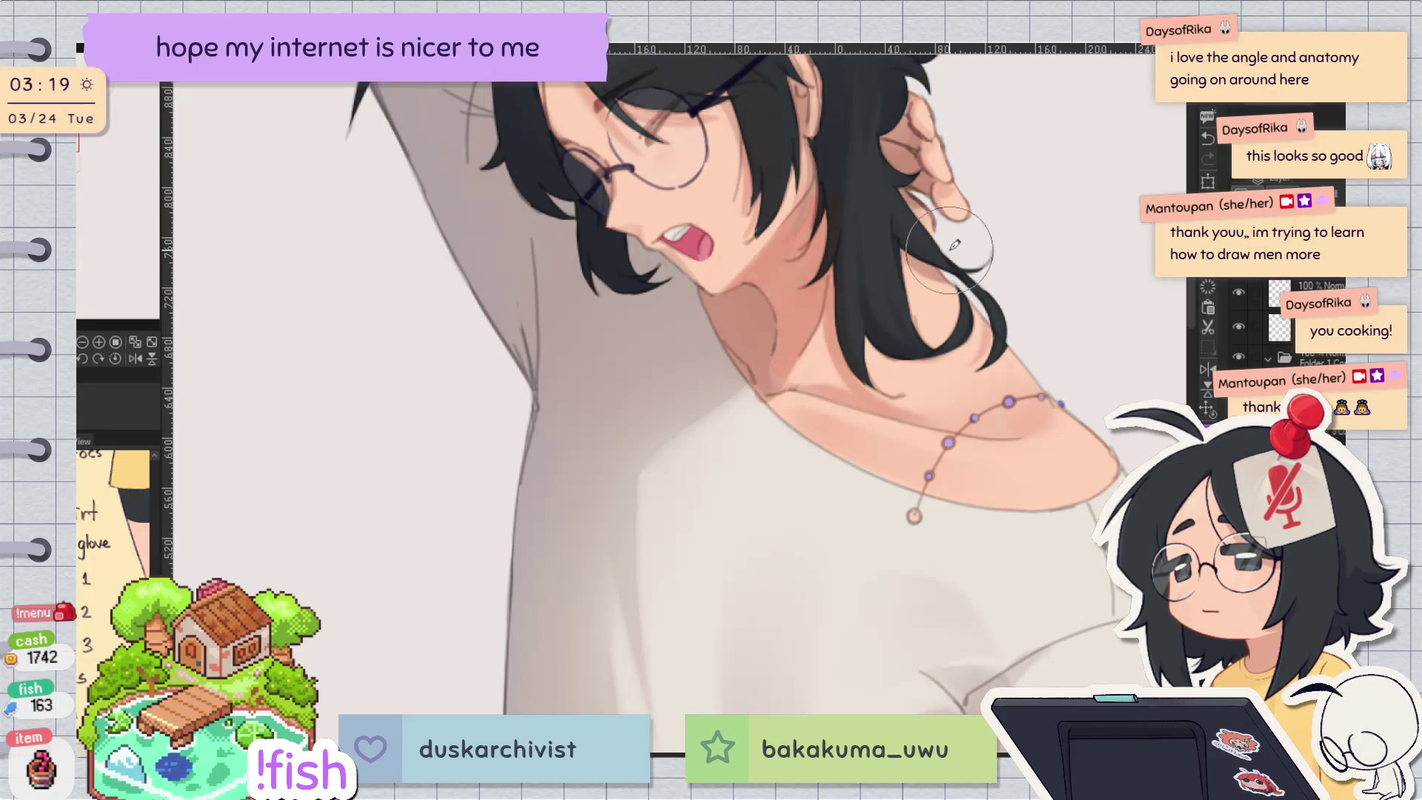
pyautogui.scroll(-2, 951, 246)
pyautogui.scroll(-1, 954, 246)
pyautogui.scroll(1, 953, 246)
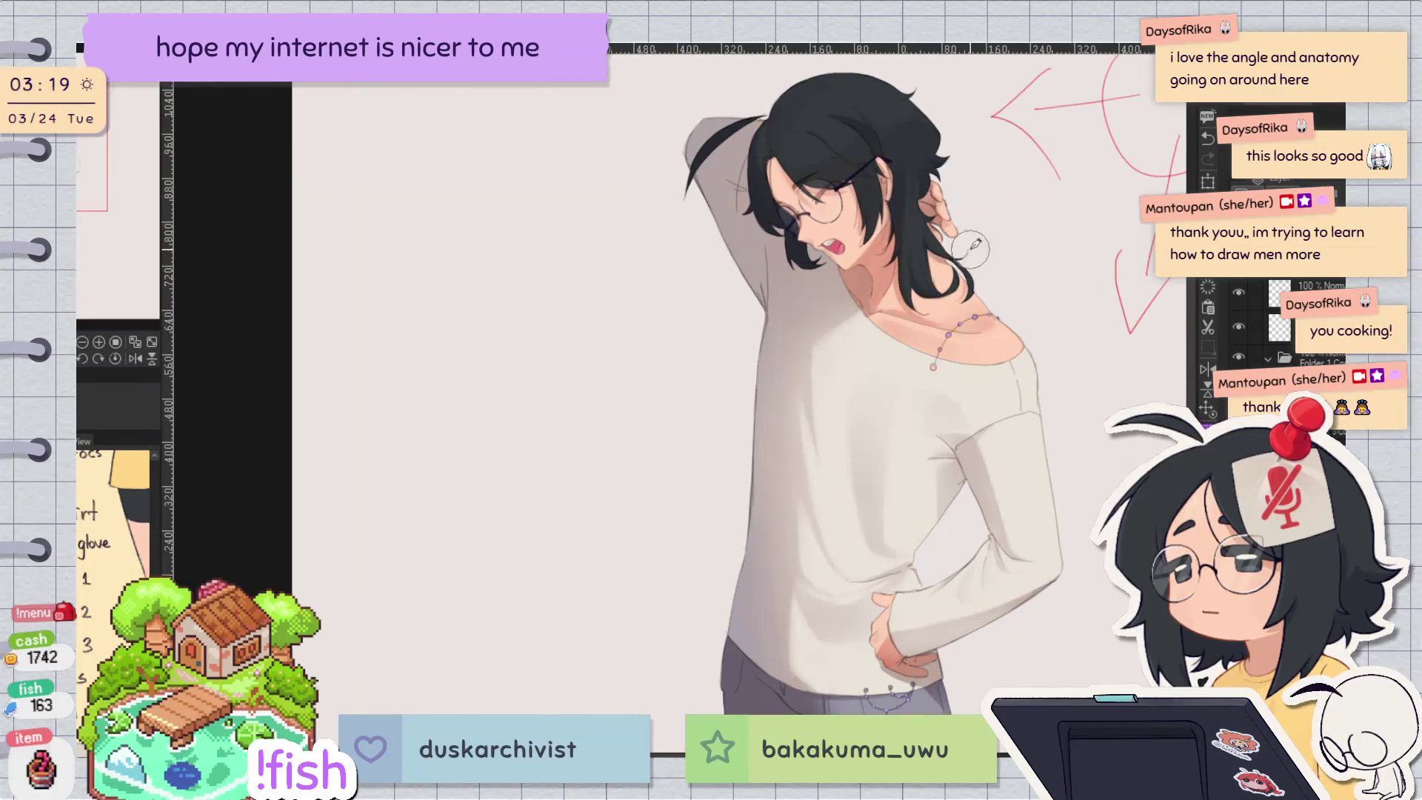
# Step: Collapse Folder 1, undo an accidental deletion, and pan toward the face and neck
pyautogui.click(1269, 359)
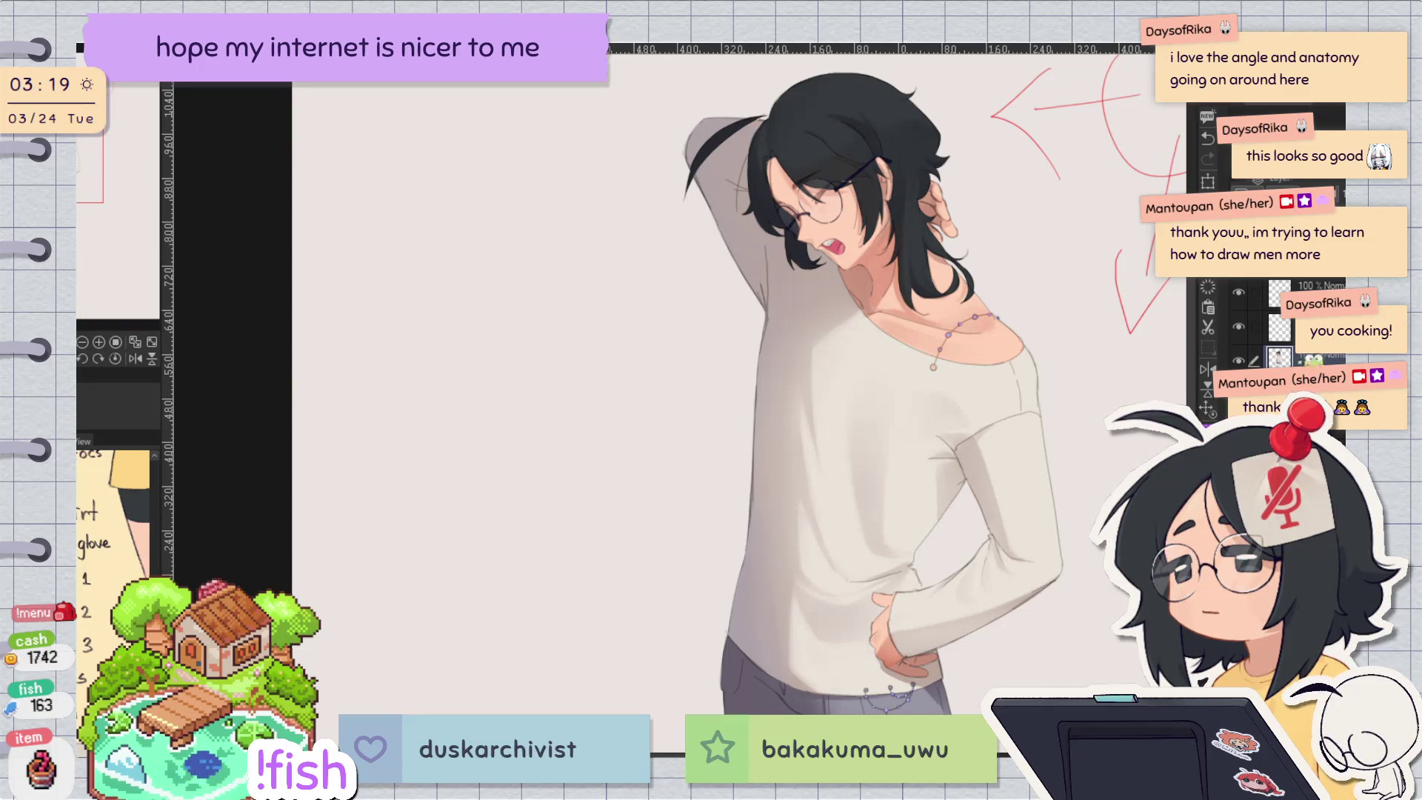
pyautogui.press('Delete')
pyautogui.hotkey('ctrl', 'z')
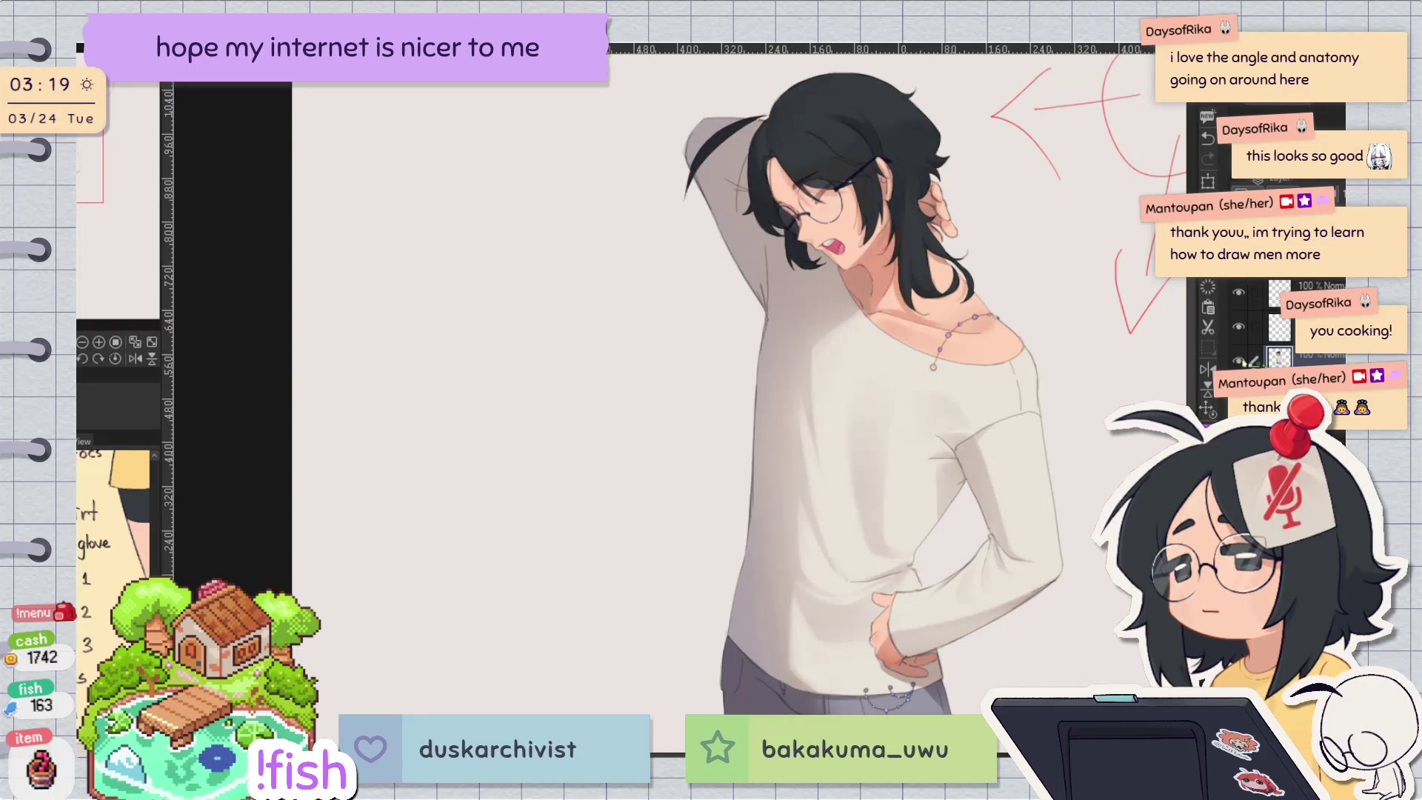
pyautogui.scroll(3, 953, 288)
pyautogui.moveTo(954, 289); pyautogui.dragTo(914, 377)
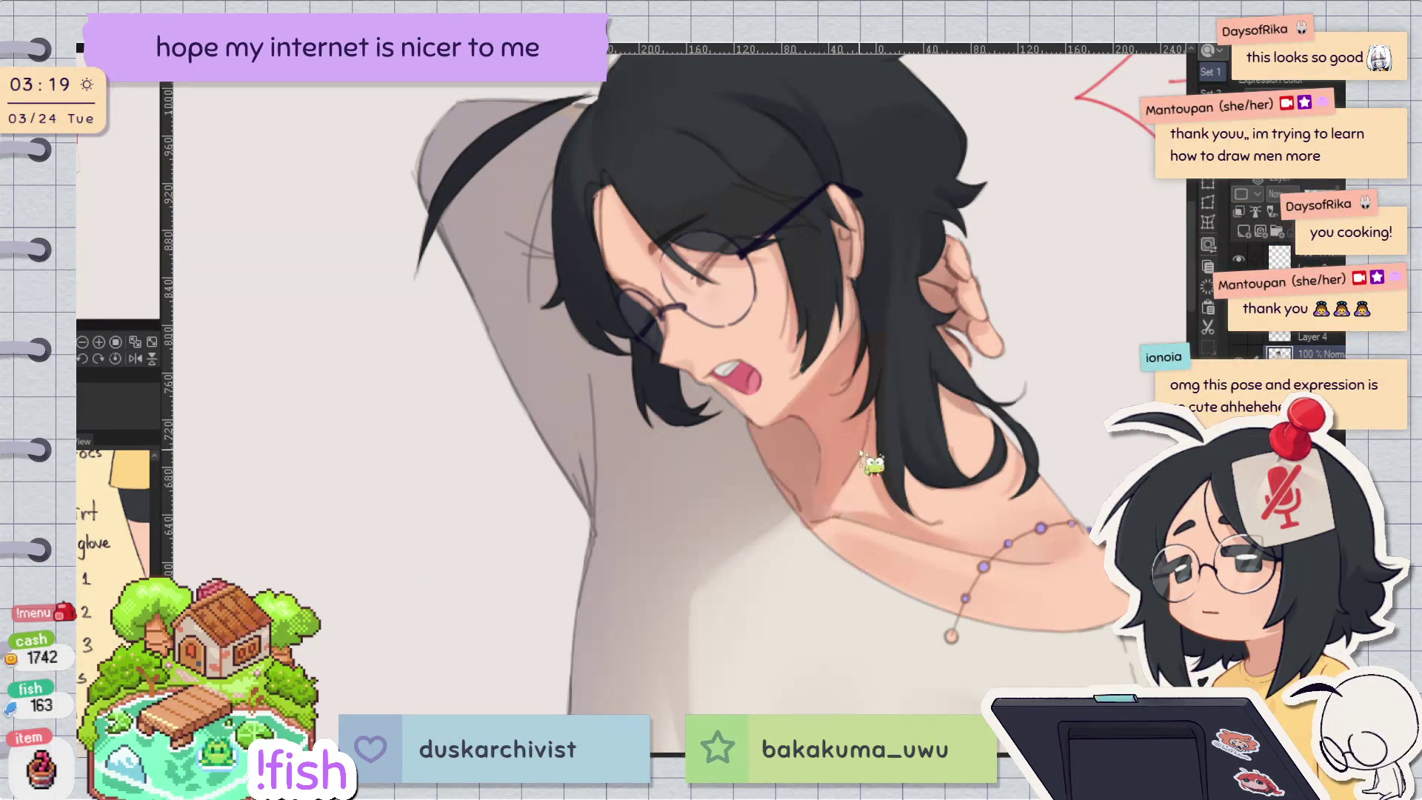
pyautogui.press('h')
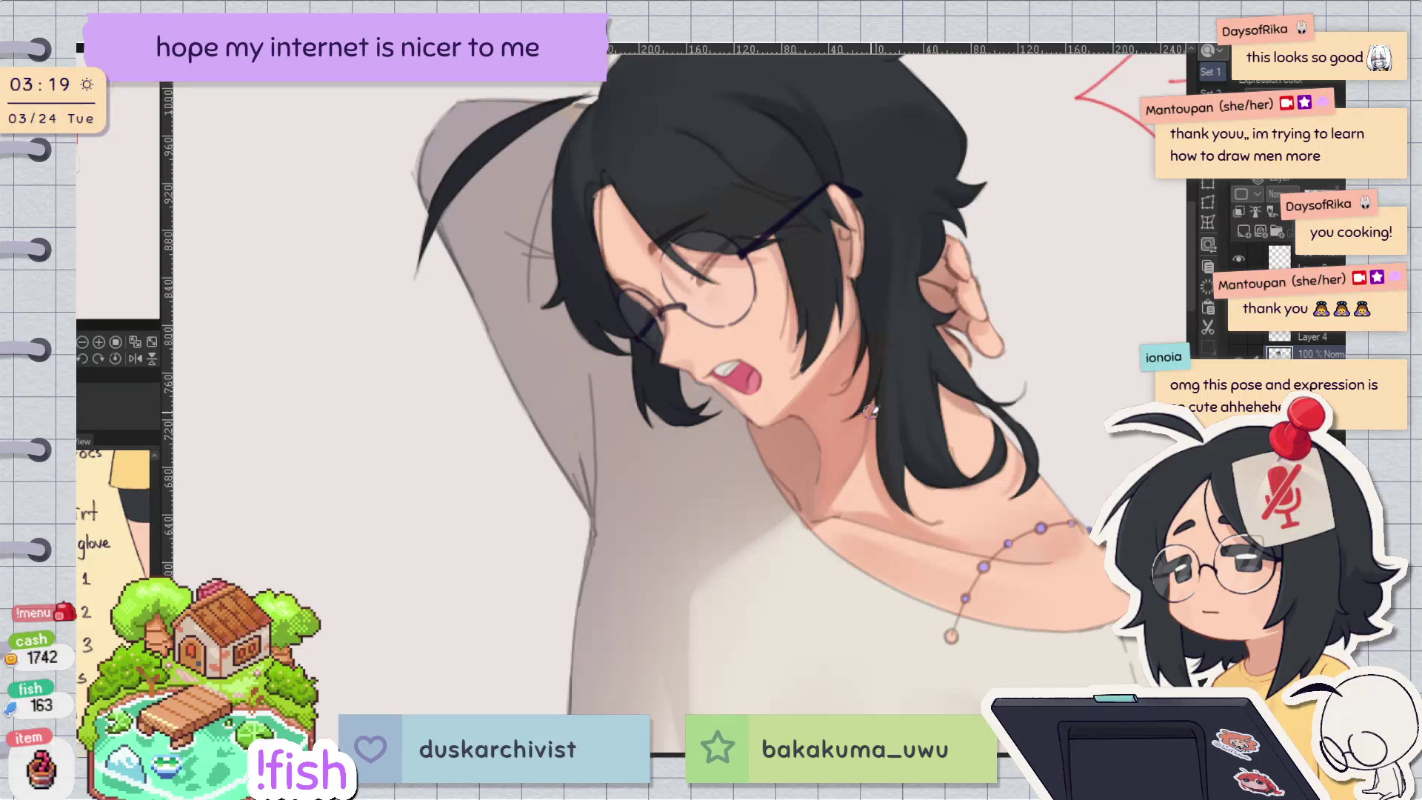
pyautogui.press('h')
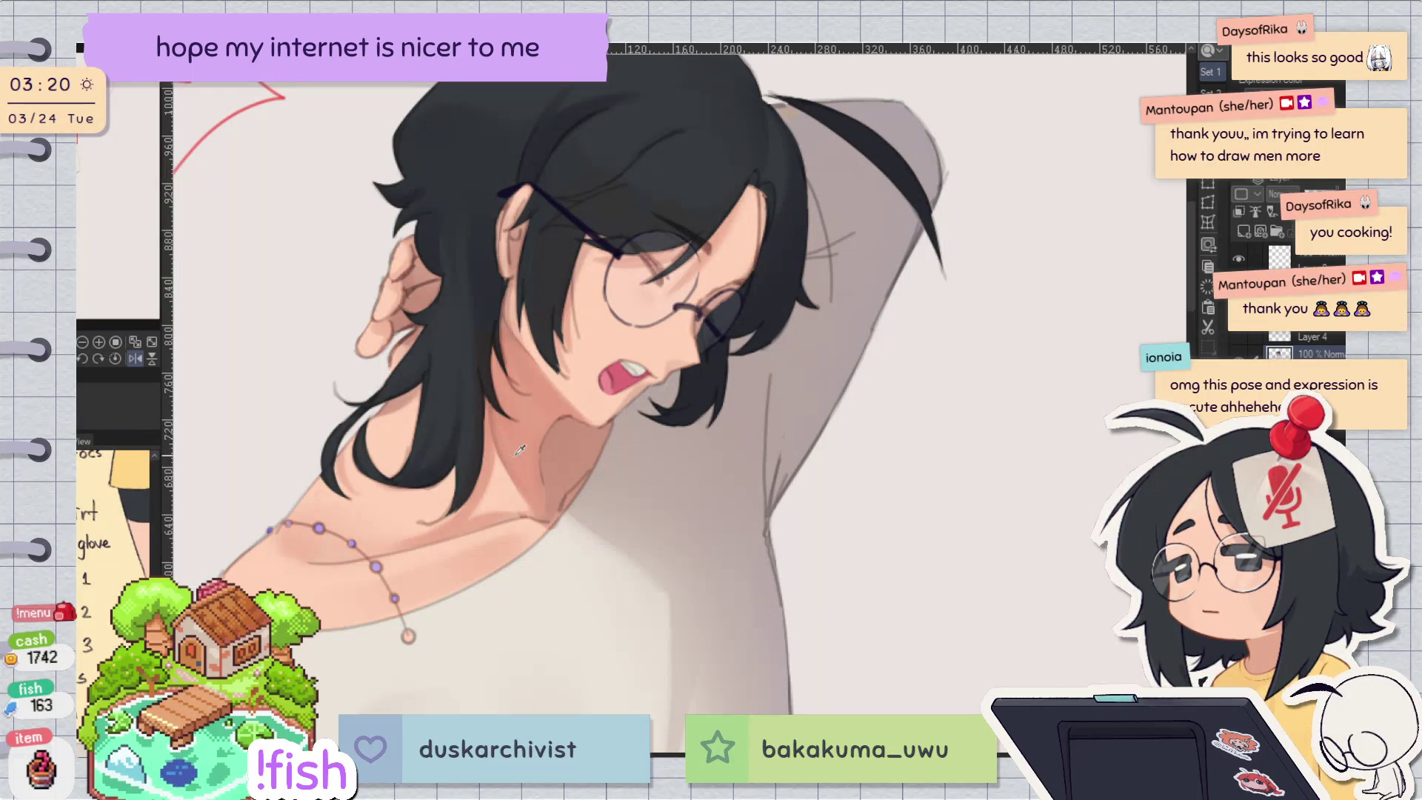
pyautogui.press('h')
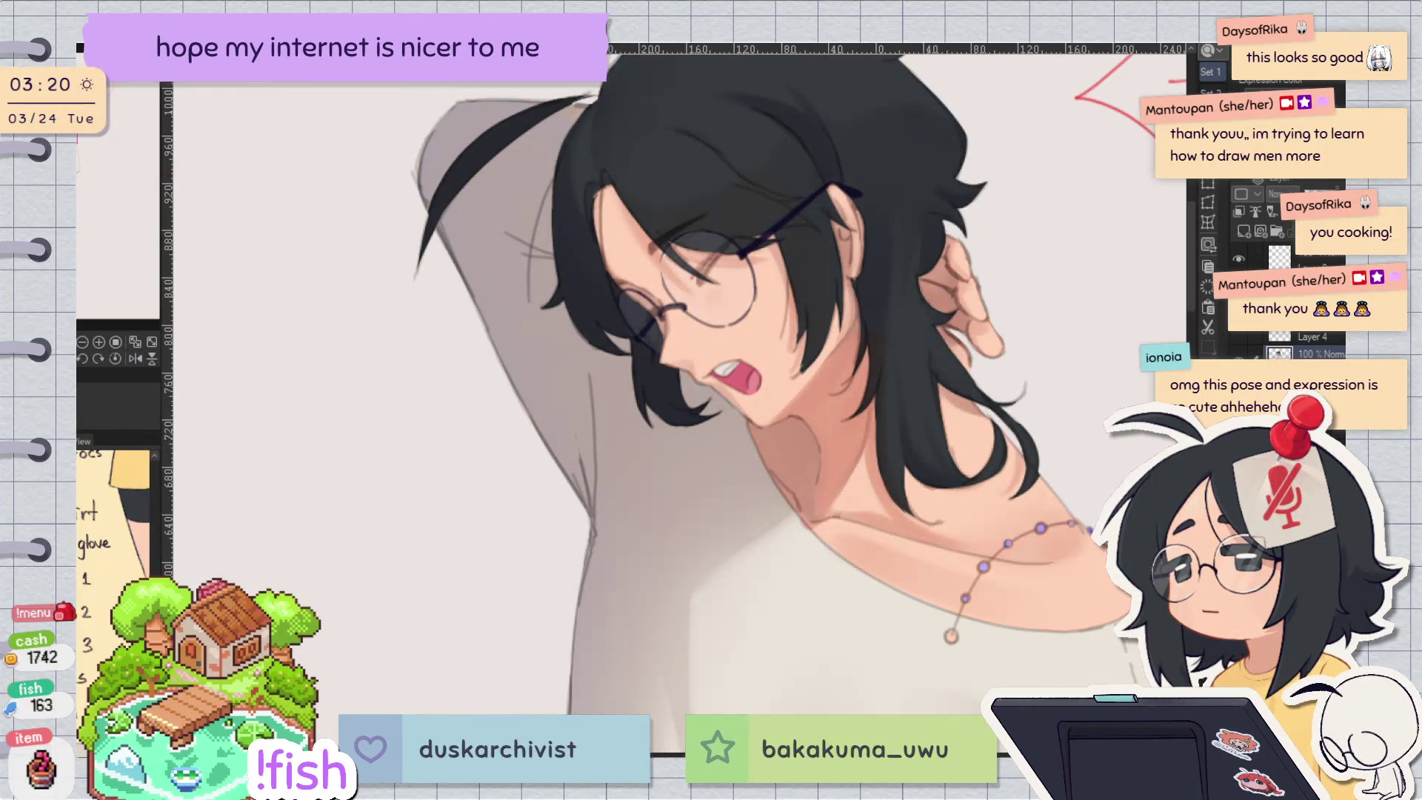
pyautogui.press('v')
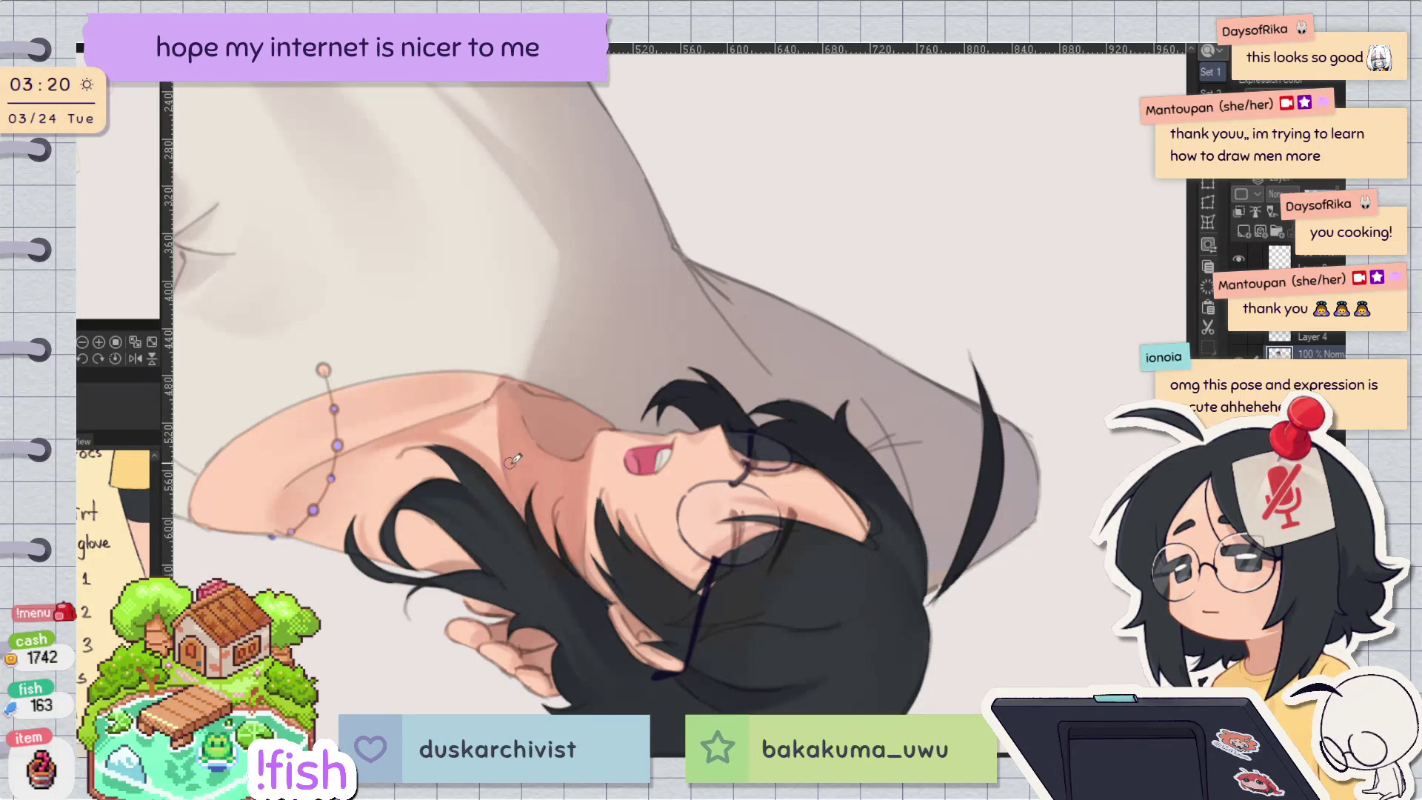
pyautogui.press('v')
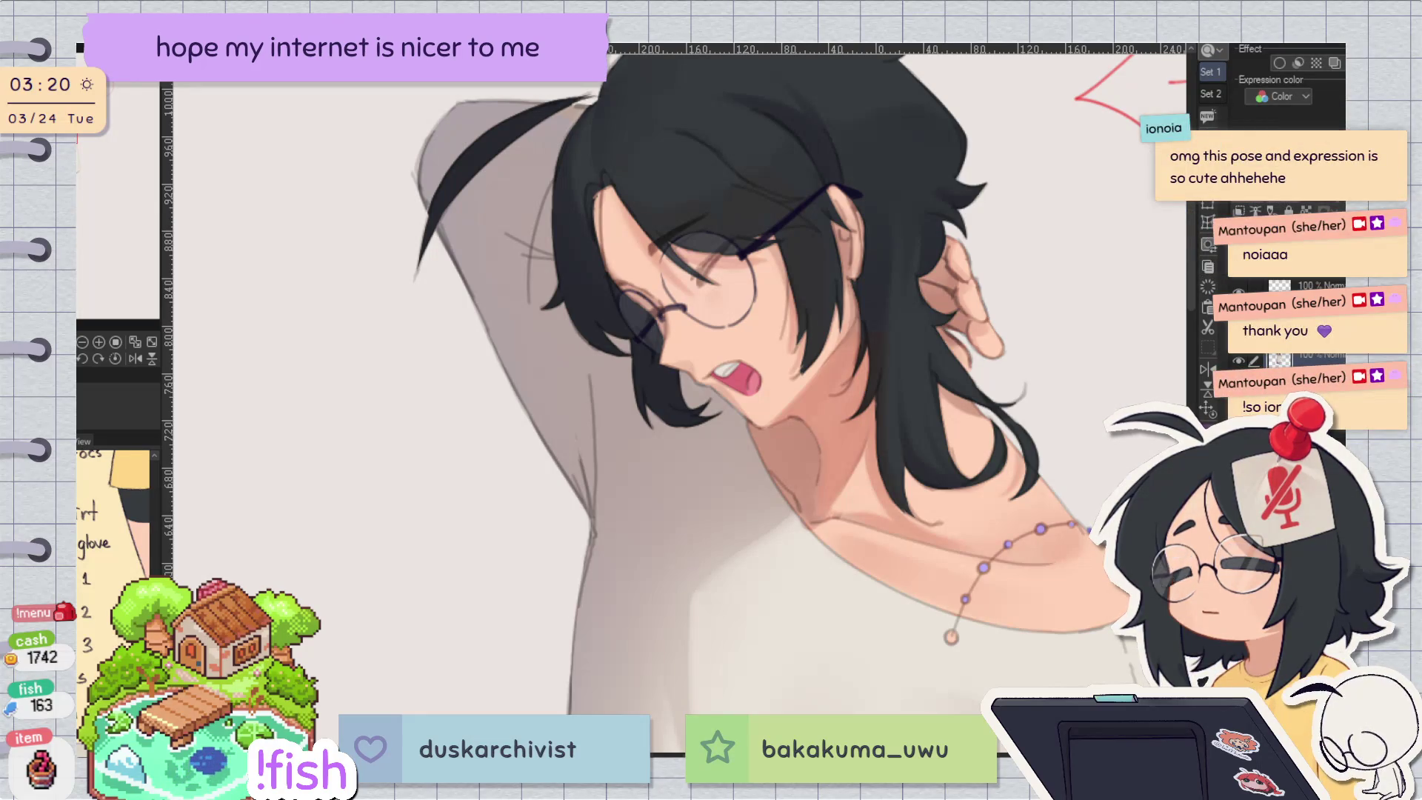
pyautogui.press('h')
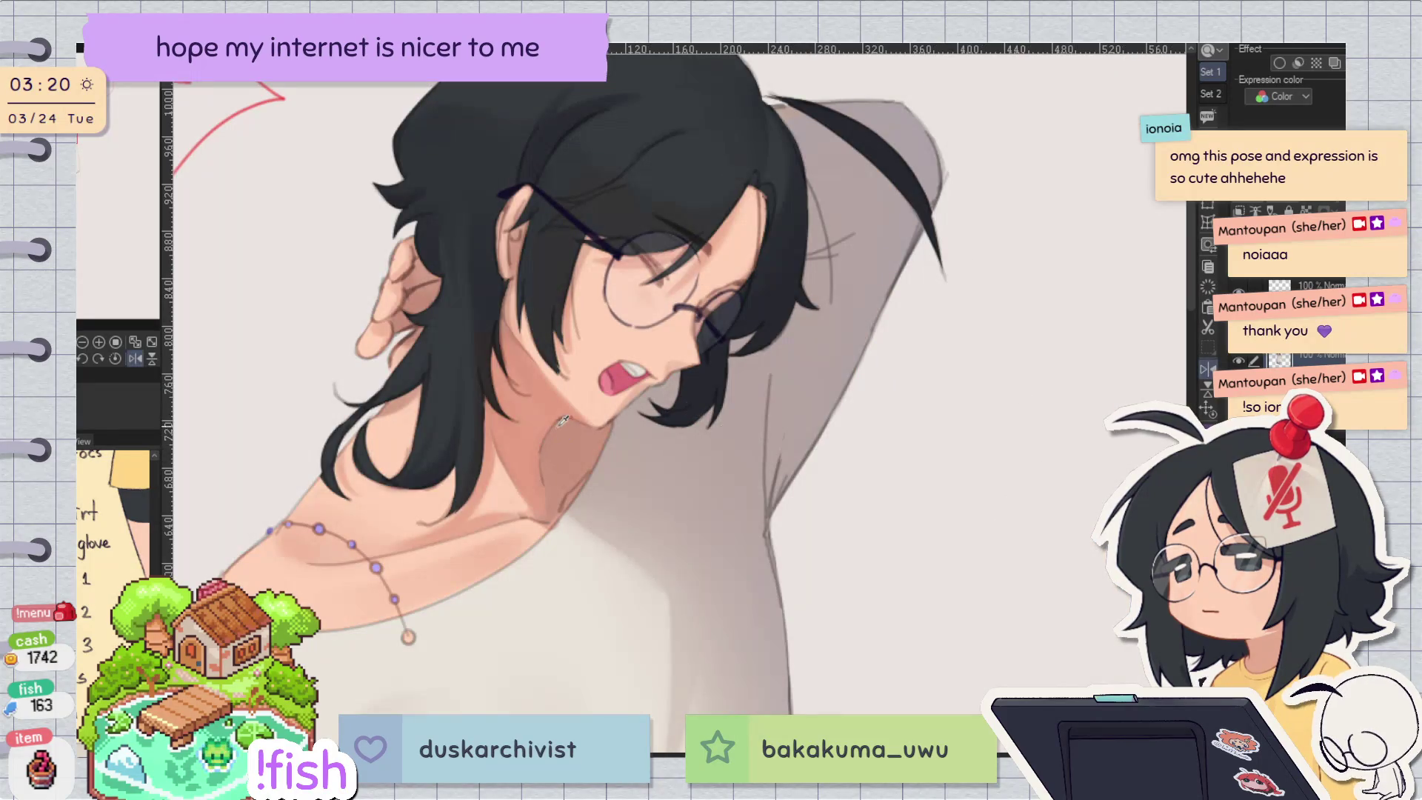
pyautogui.press('h')
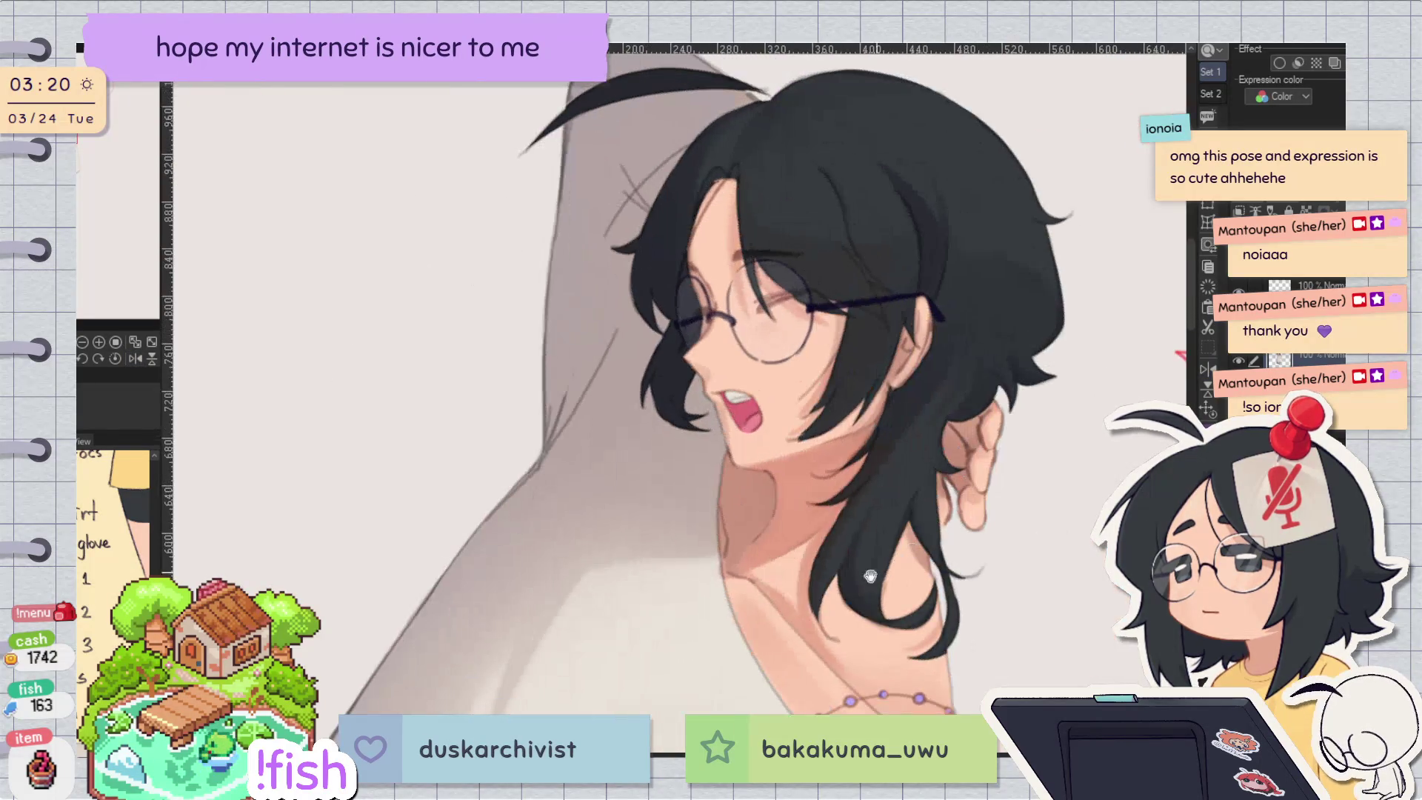
# Step: Bring the face into view and briefly show the glasses lines on their own
pyautogui.moveTo(571, 411); pyautogui.dragTo(752, 452)
pyautogui.scroll(2, 752, 453)
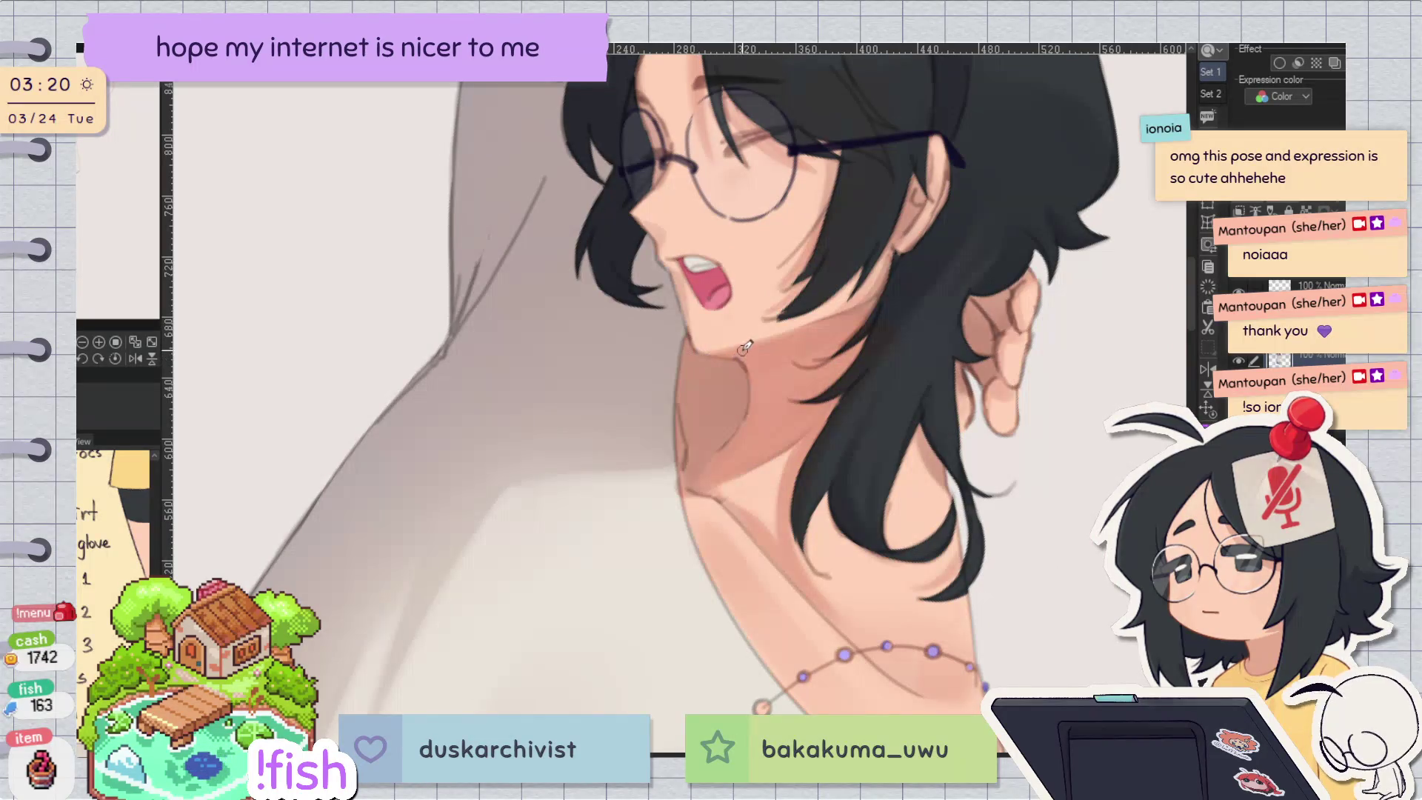
pyautogui.keyDown('alt'); pyautogui.click(1238, 361); pyautogui.keyUp('alt')
pyautogui.keyDown('alt'); pyautogui.click(1238, 361); pyautogui.keyUp('alt')
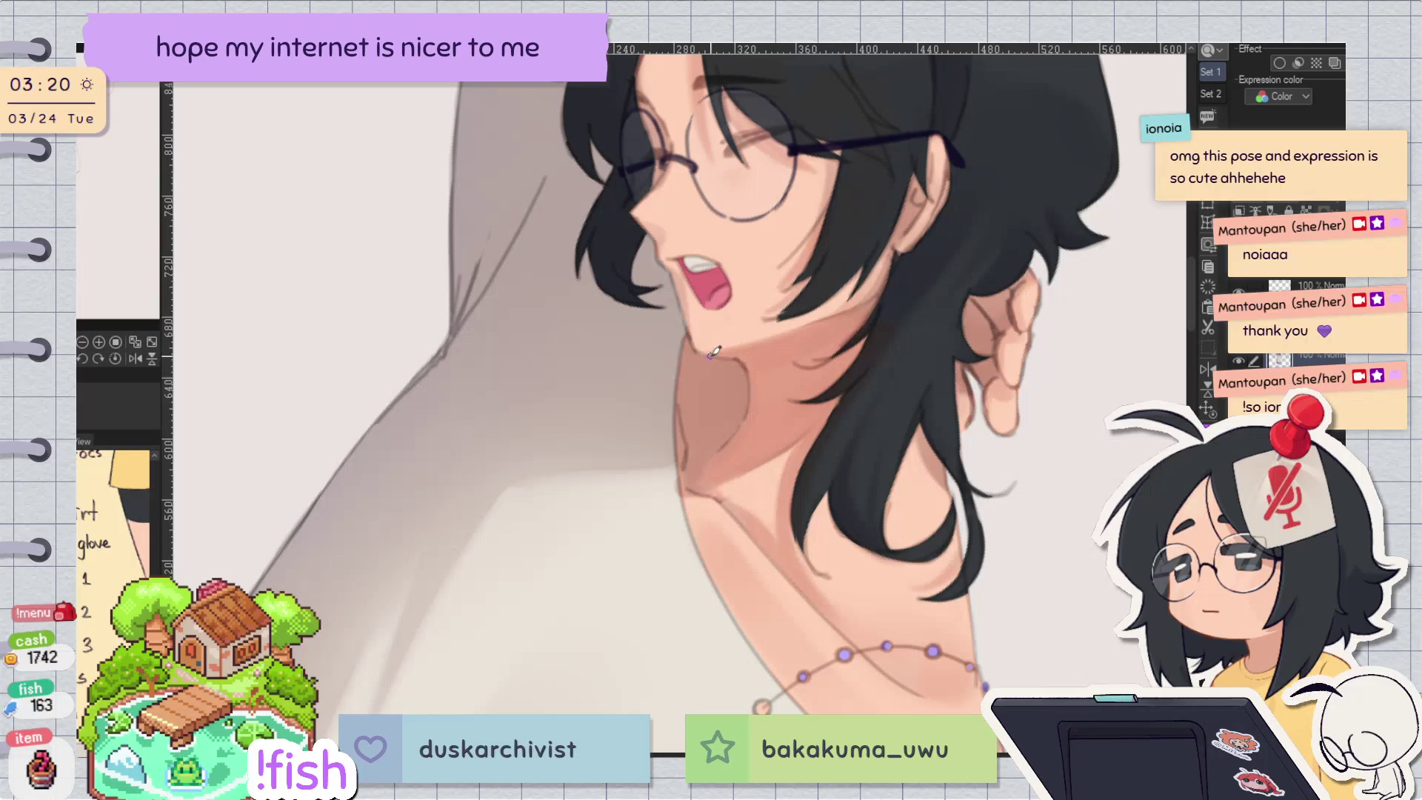
# Step: Rotate and mirror the view, try a dark neck shading stroke, undo it, and flip back
pyautogui.press('-')
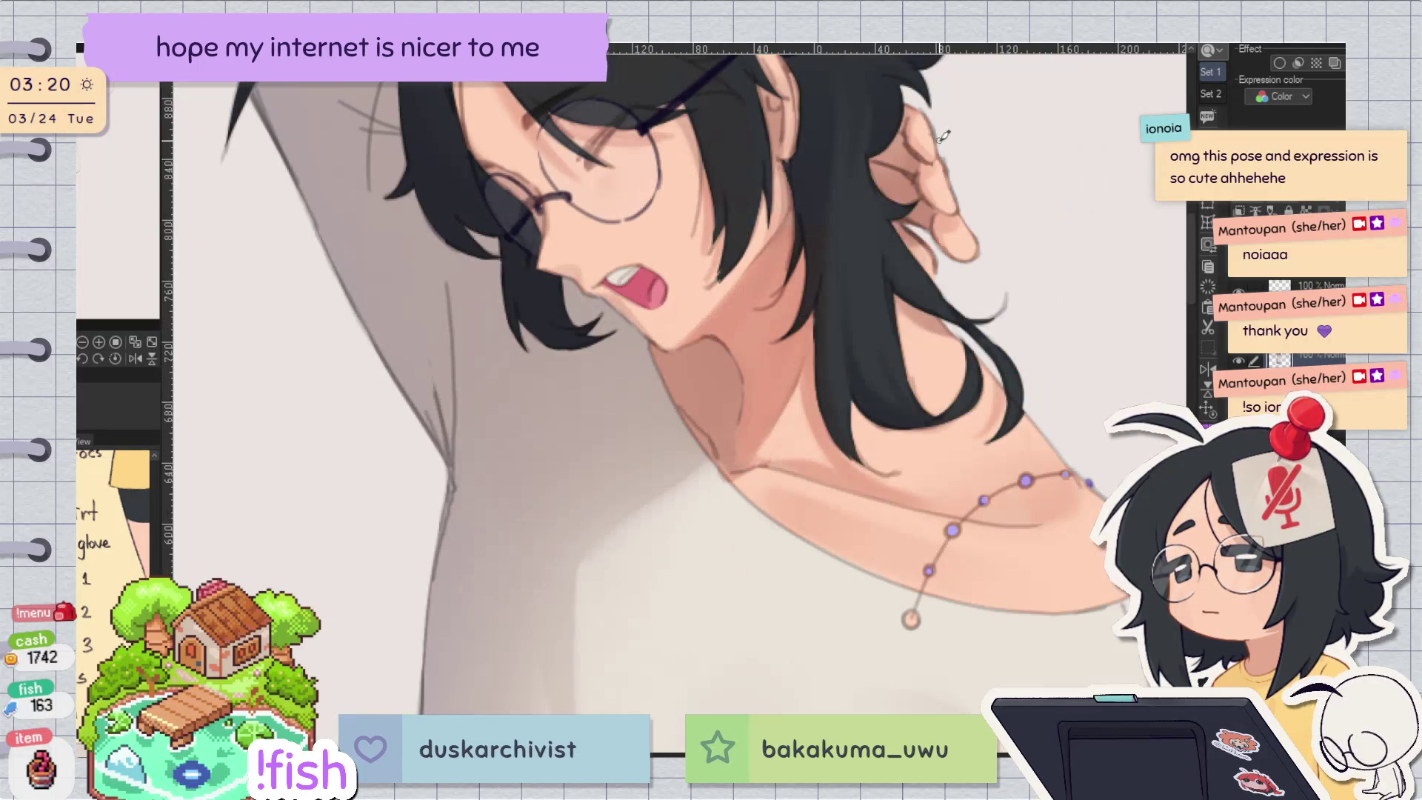
pyautogui.press('h')
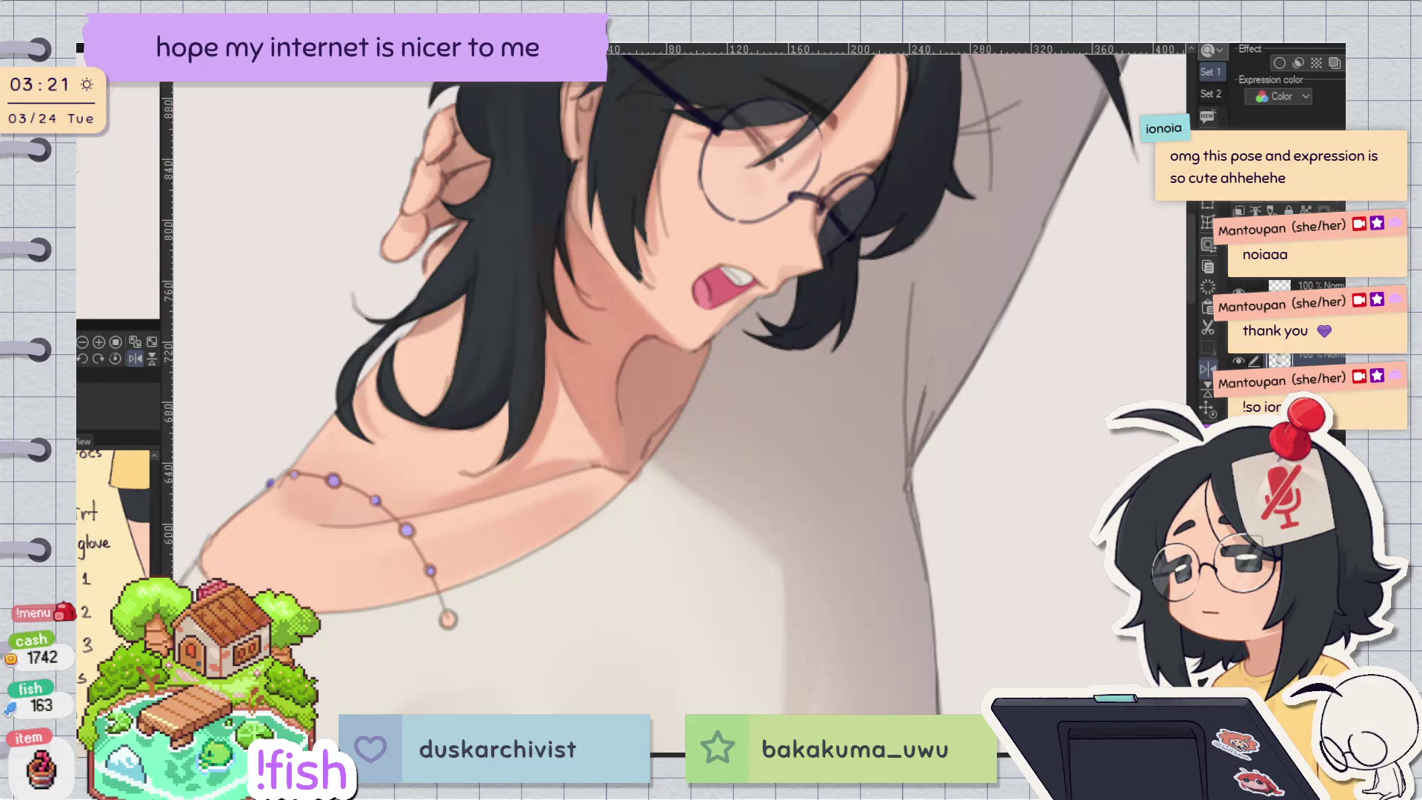
pyautogui.moveTo(648, 337); pyautogui.dragTo(629, 437)
pyautogui.hotkey('ctrl', 'z')
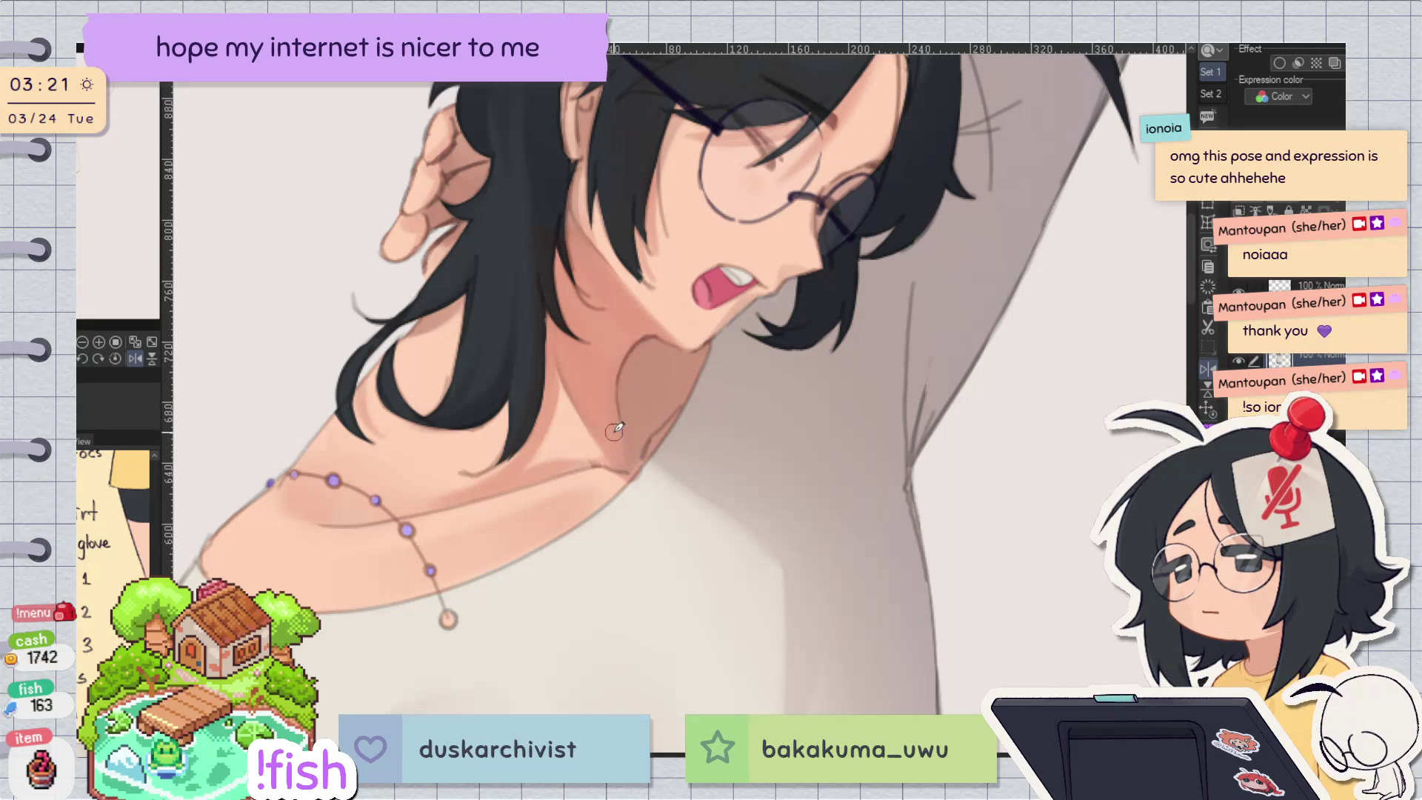
pyautogui.press('h')
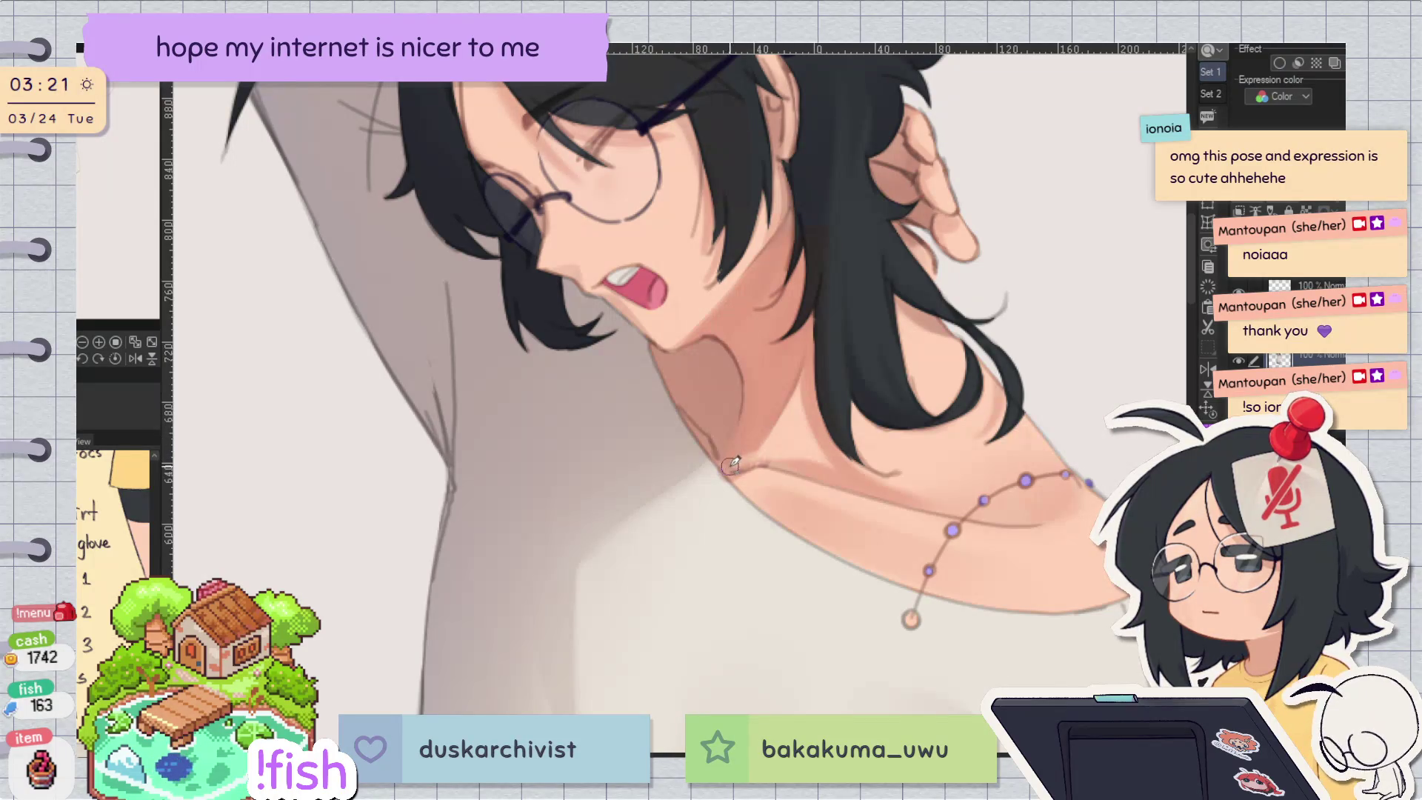
# Step: Mirror and rotate the view, reset it upright, pan over the neck, and unflip
pyautogui.press('h')
pyautogui.moveTo(814, 403); pyautogui.dragTo(622, 405)
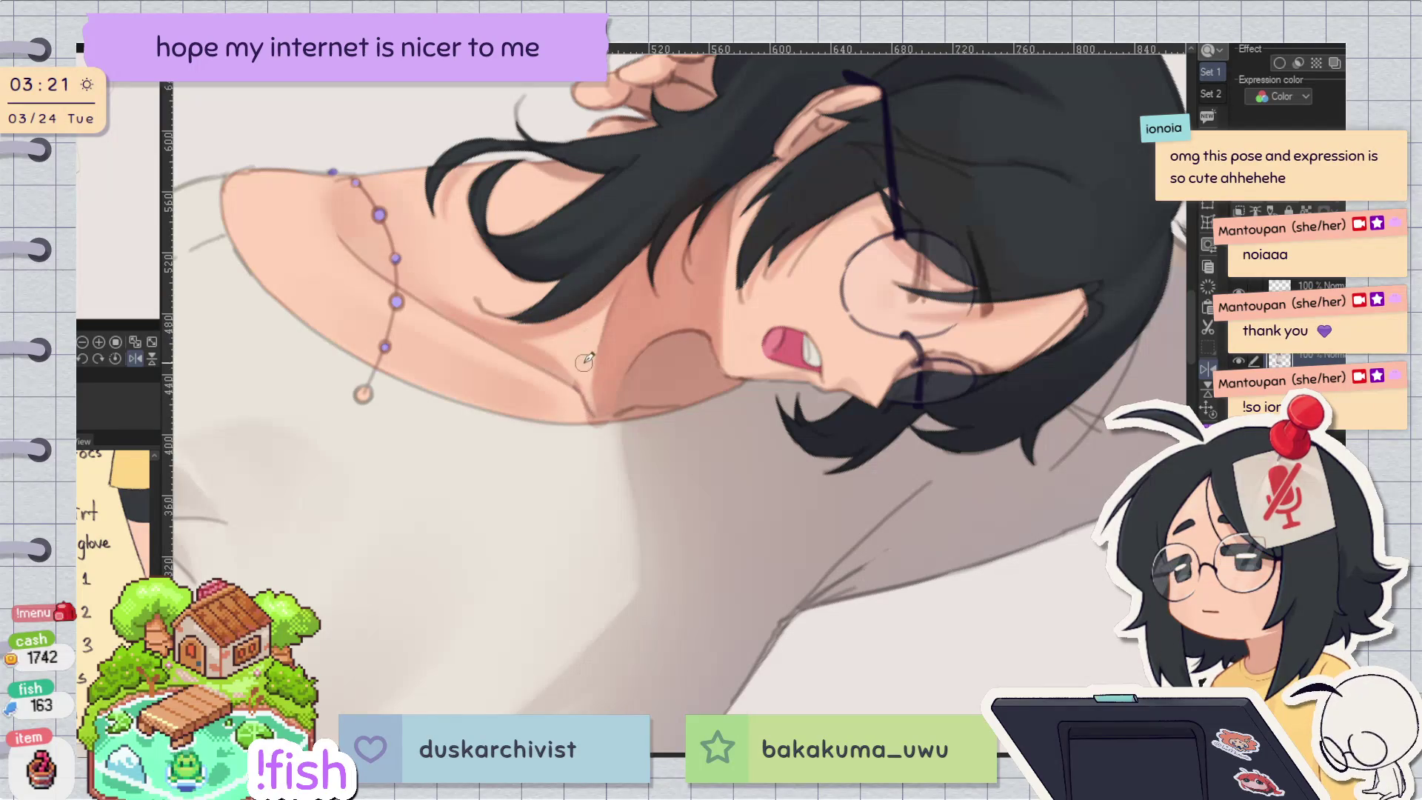
pyautogui.hotkey('ctrl', '@')
pyautogui.press('h')
pyautogui.moveTo(862, 359); pyautogui.dragTo(859, 442)
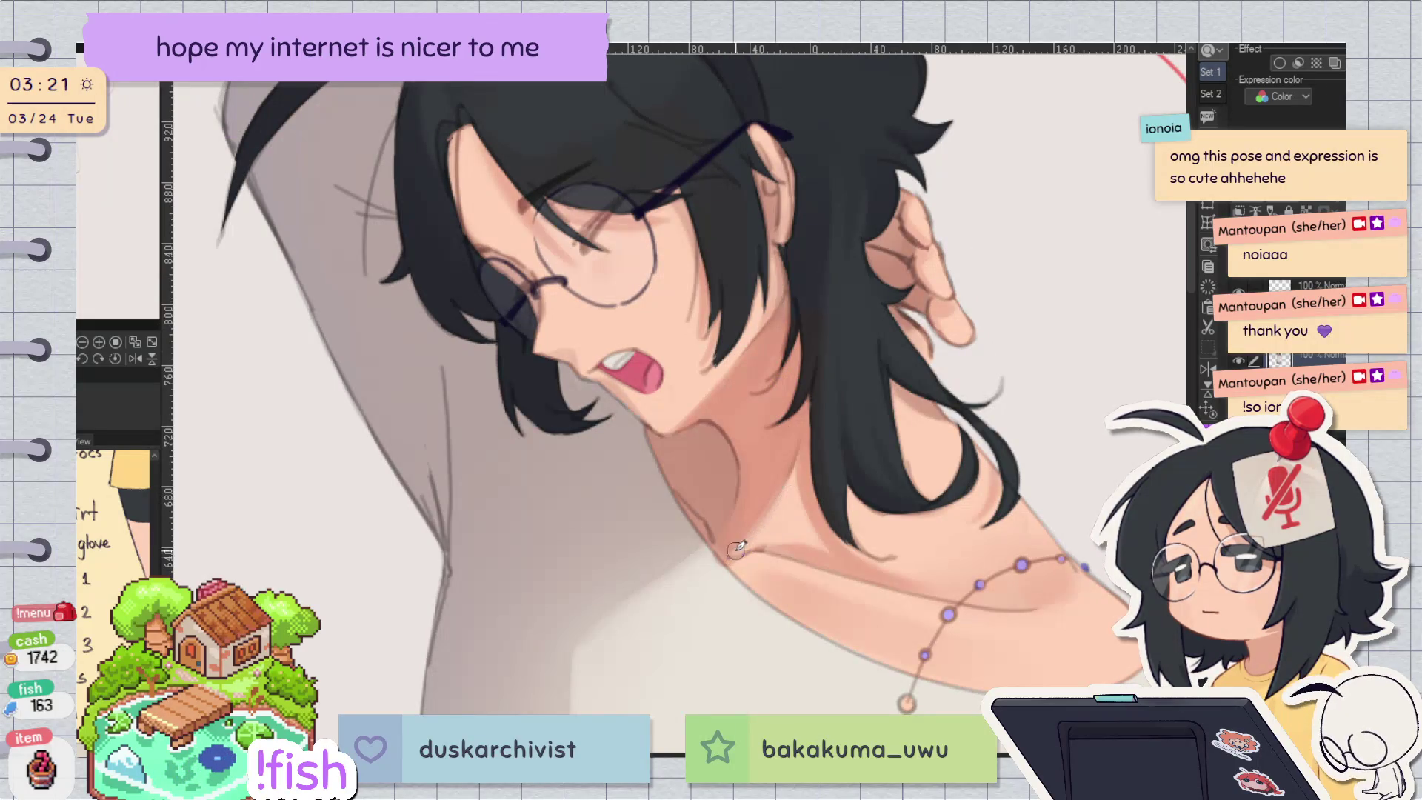
pyautogui.press('h')
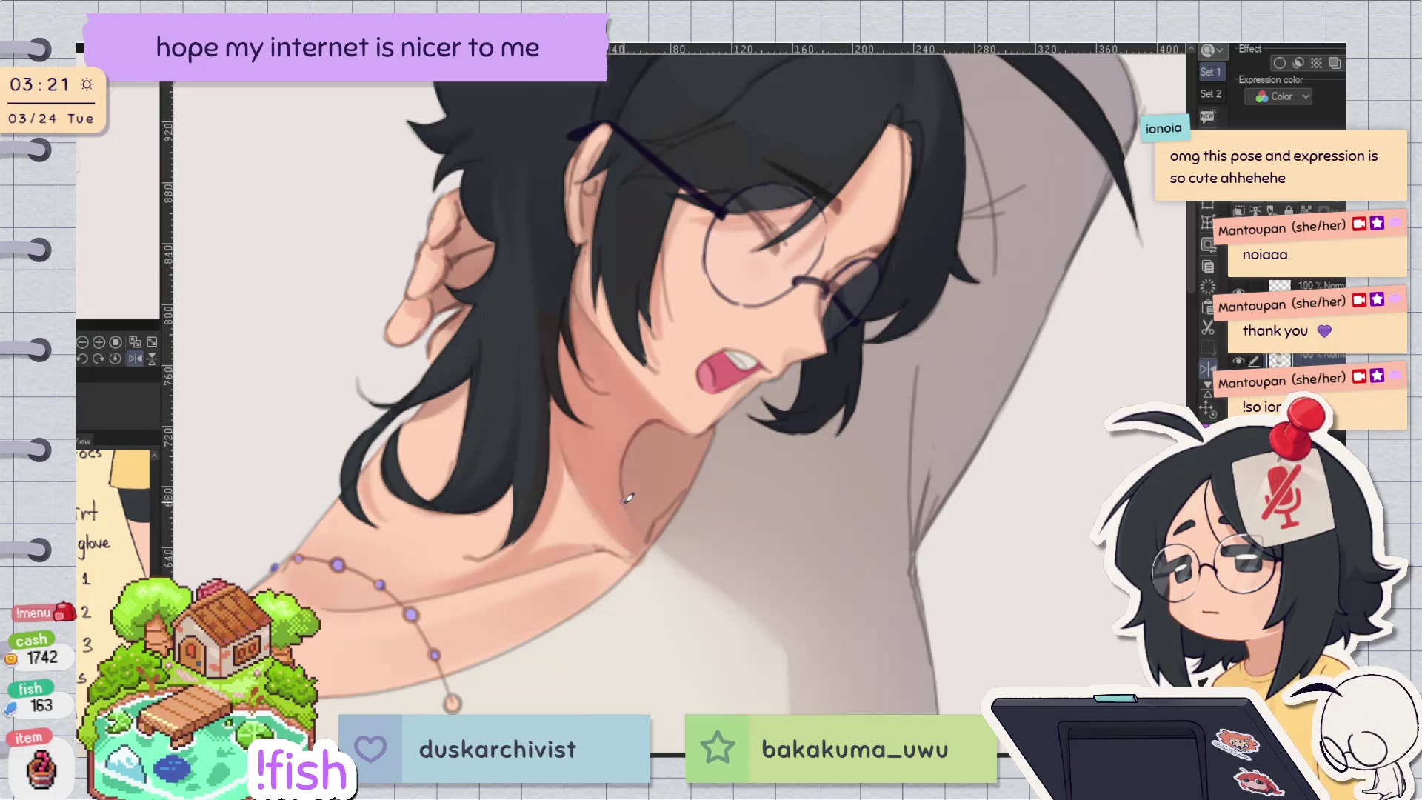
# Step: Toggle between mirrored and normal views to compare the neck shading, resetting rotation upright
pyautogui.press('h')
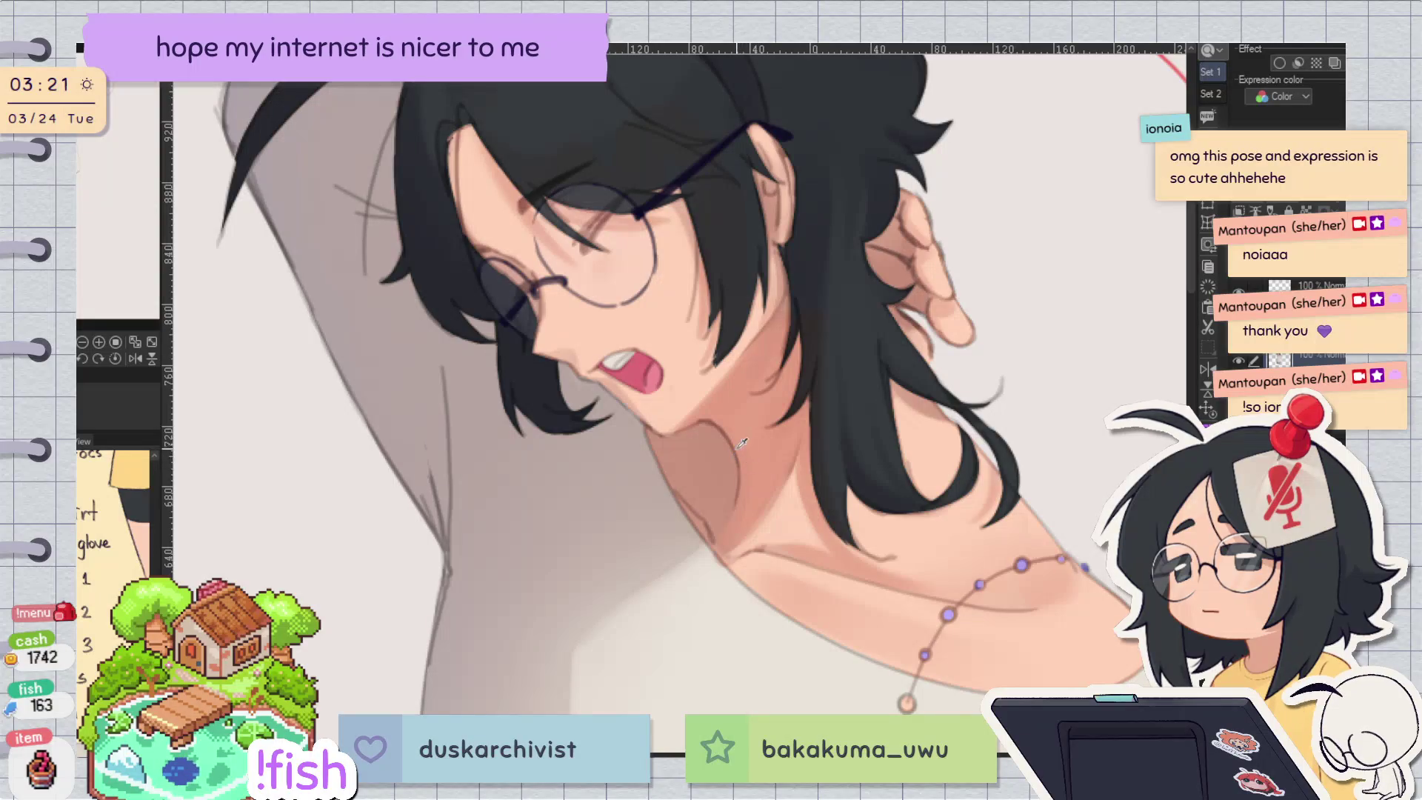
pyautogui.press('h')
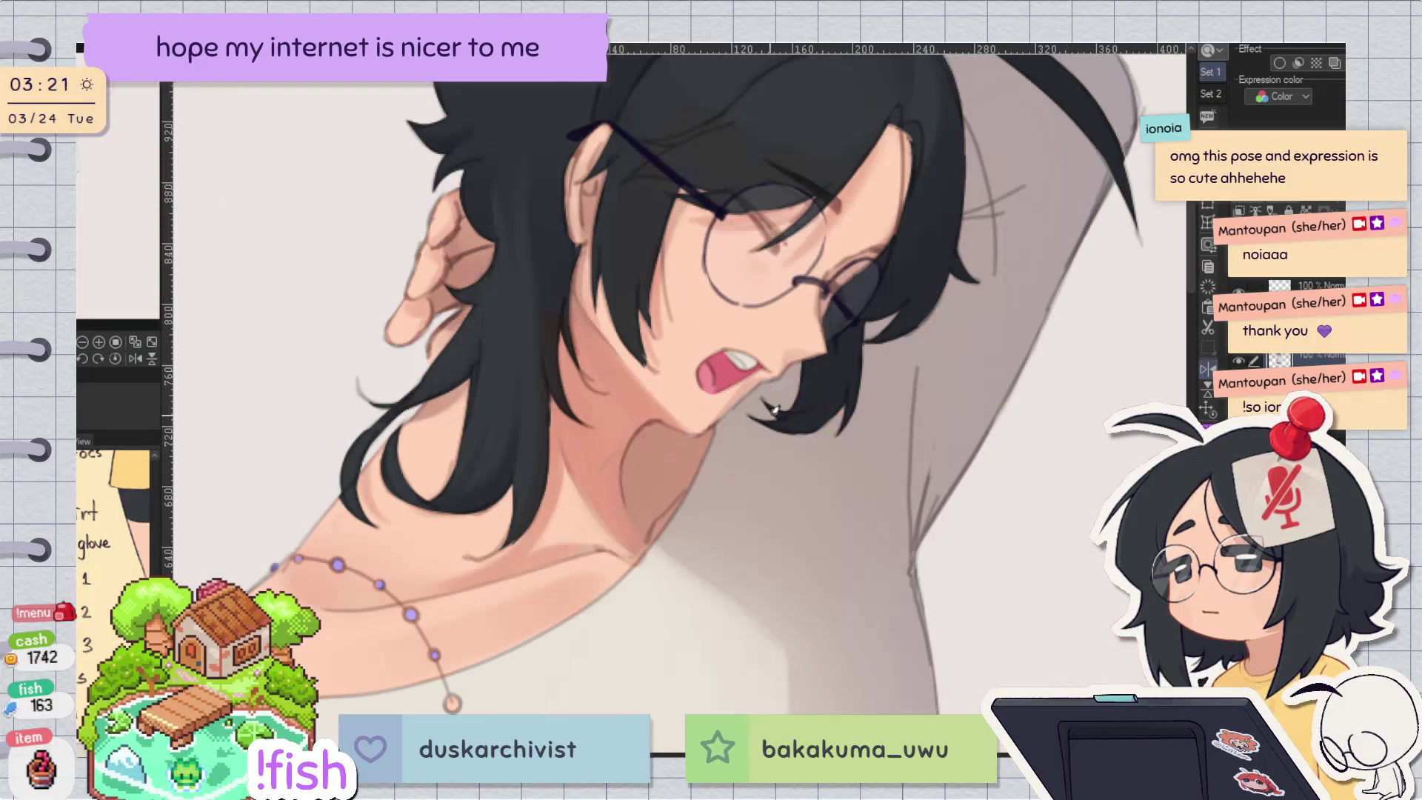
pyautogui.press('h')
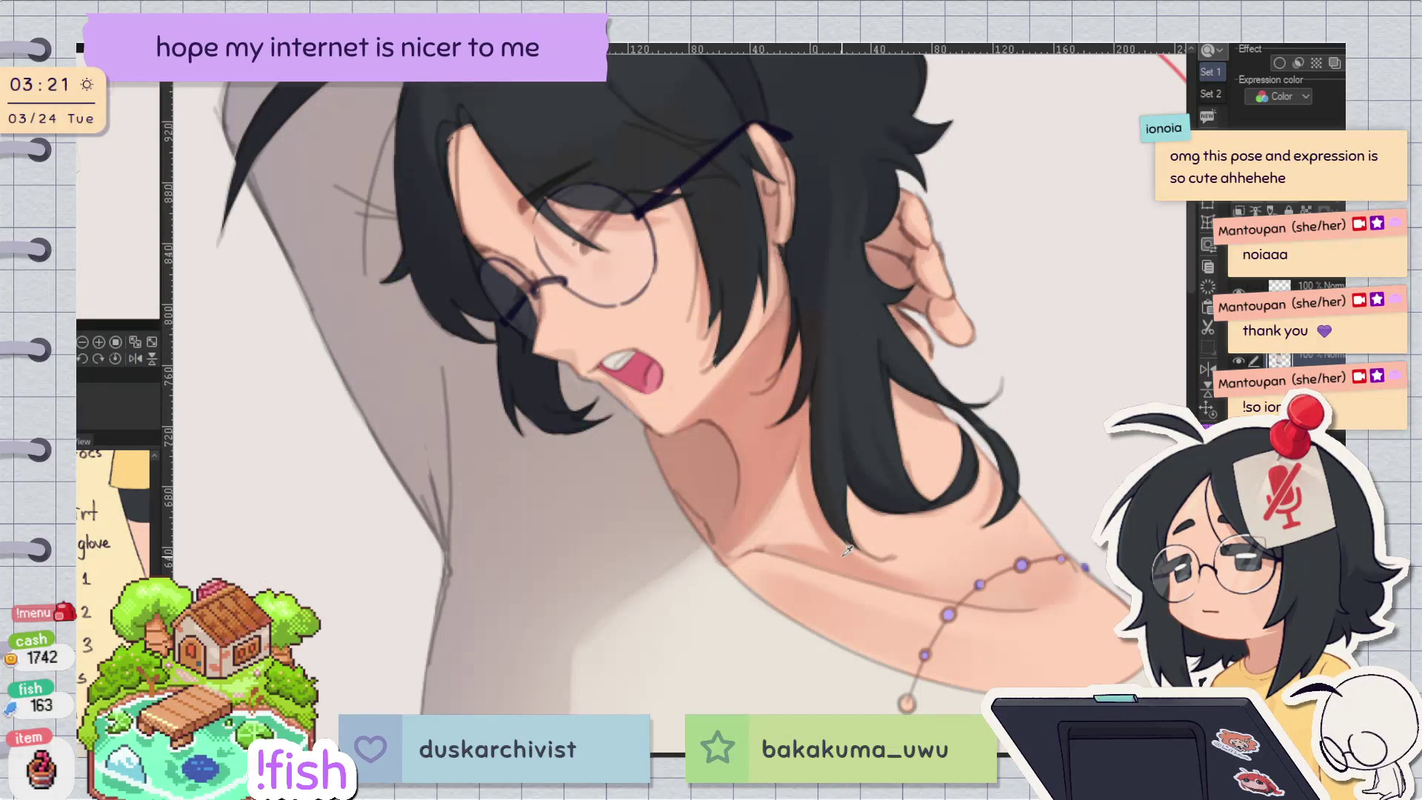
pyautogui.hotkey('ctrl', '@')
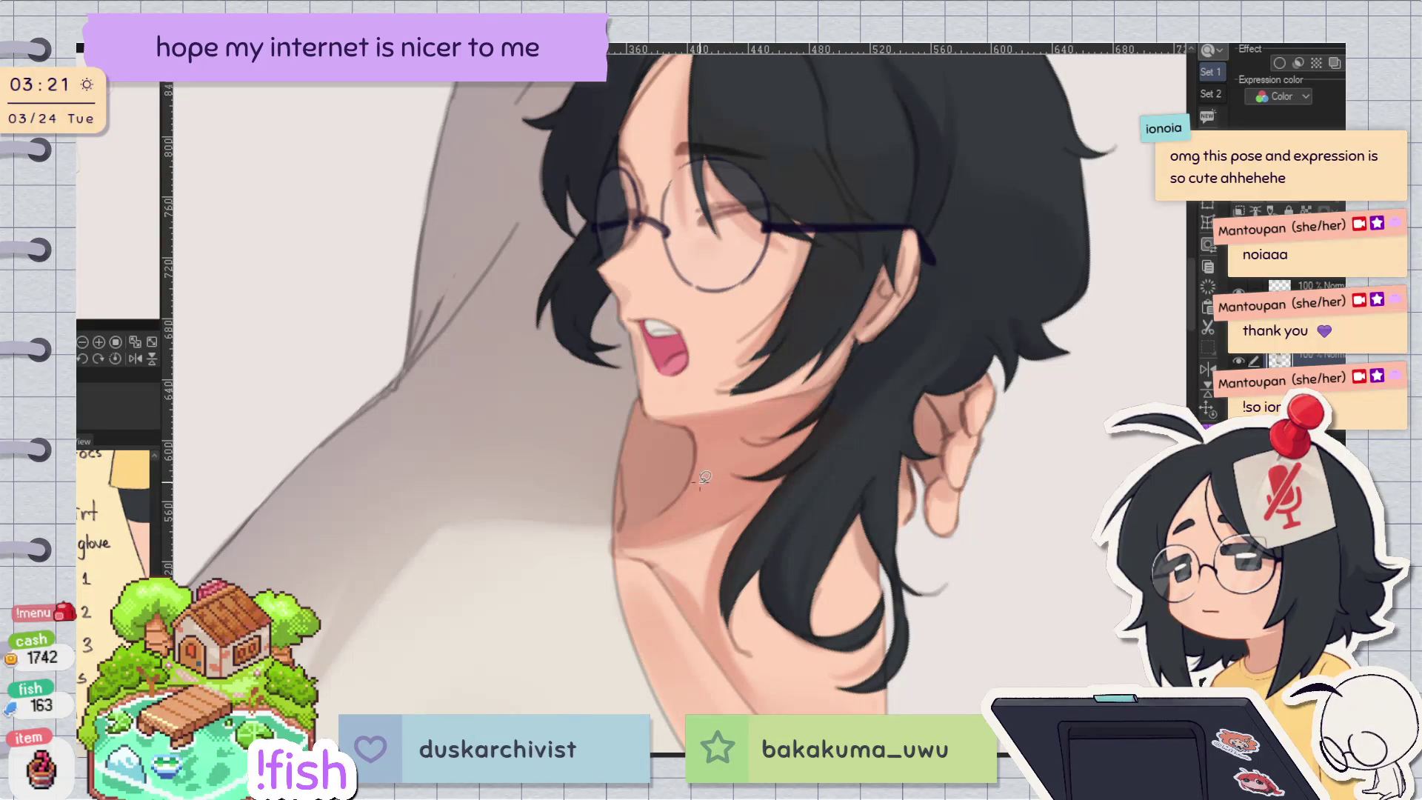
pyautogui.press('h')
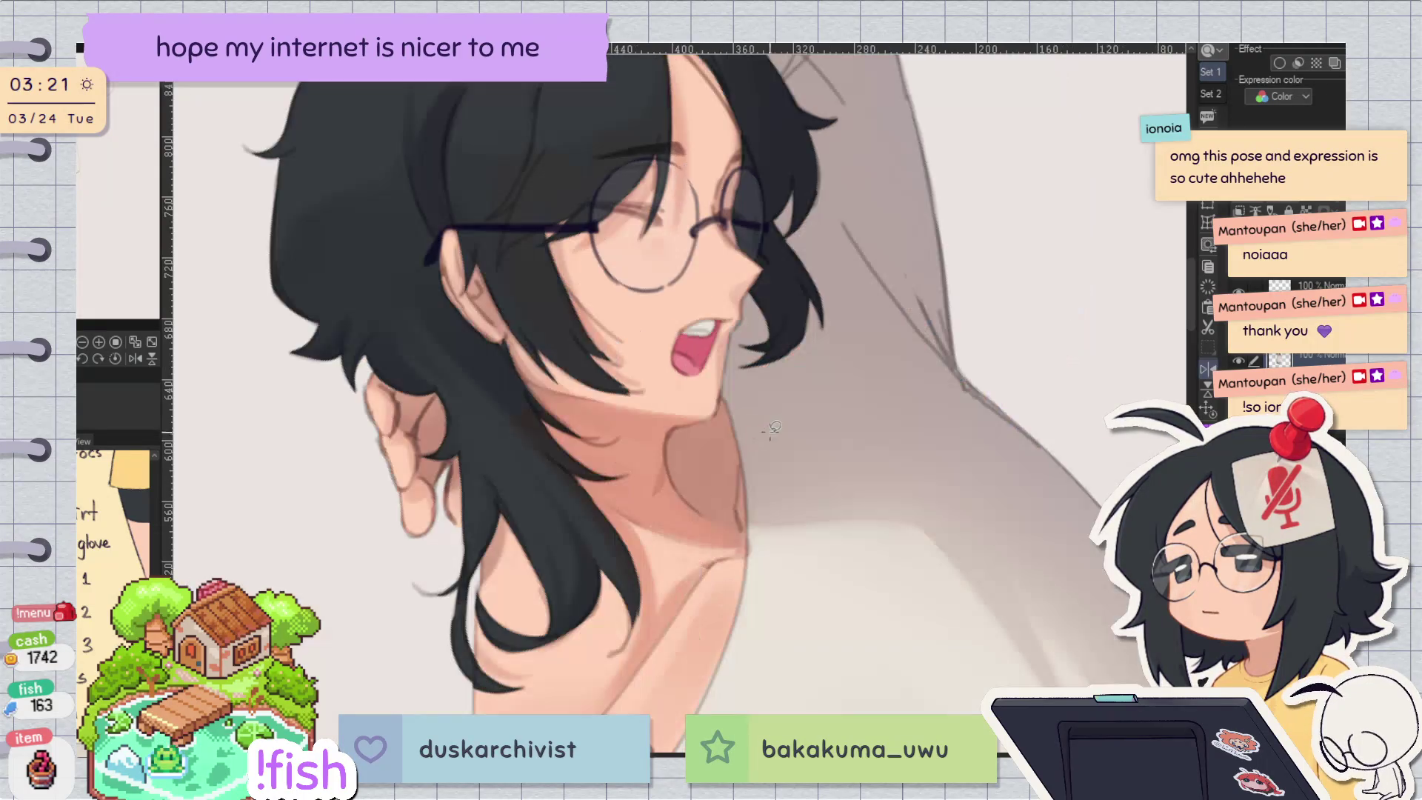
pyautogui.press('-')
pyautogui.press('h')
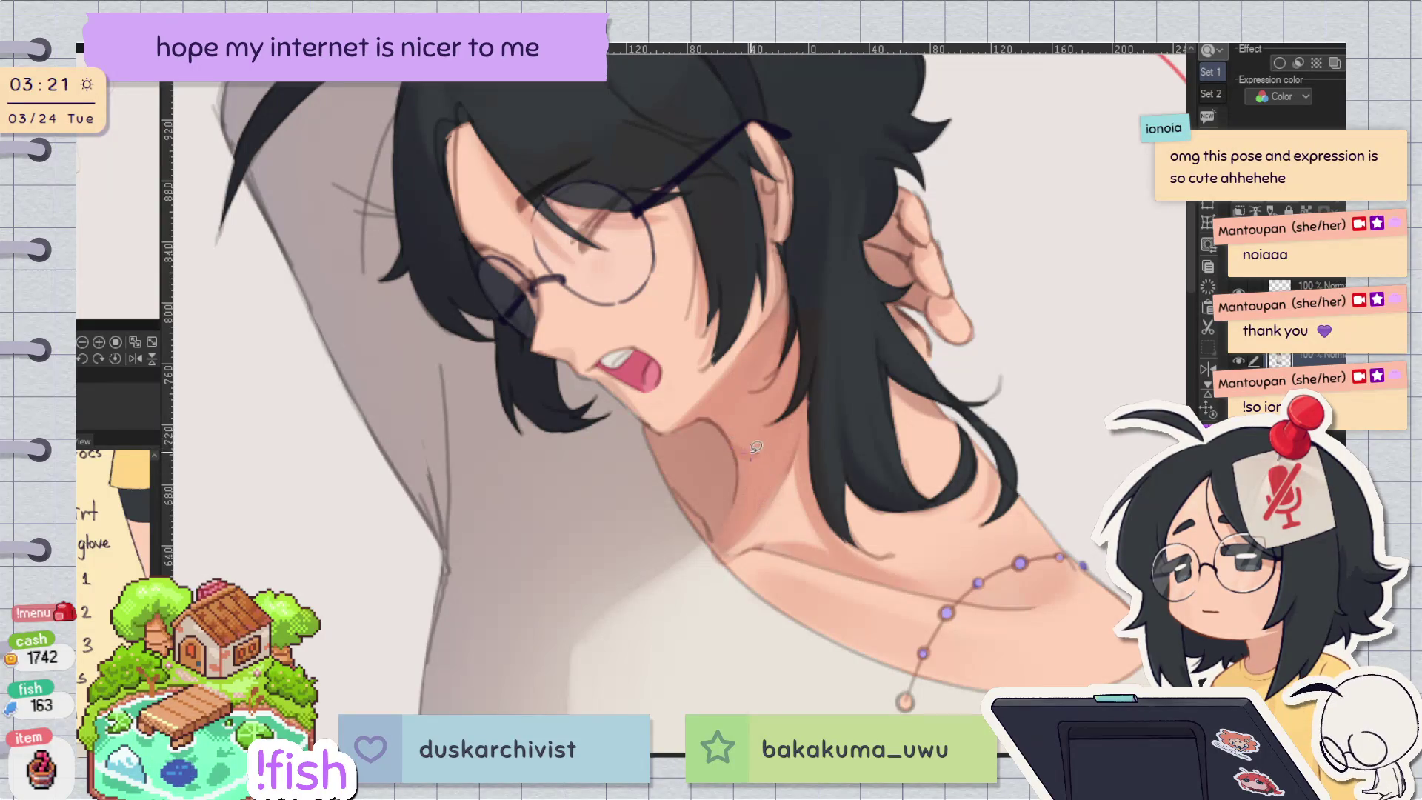
pyautogui.press('h')
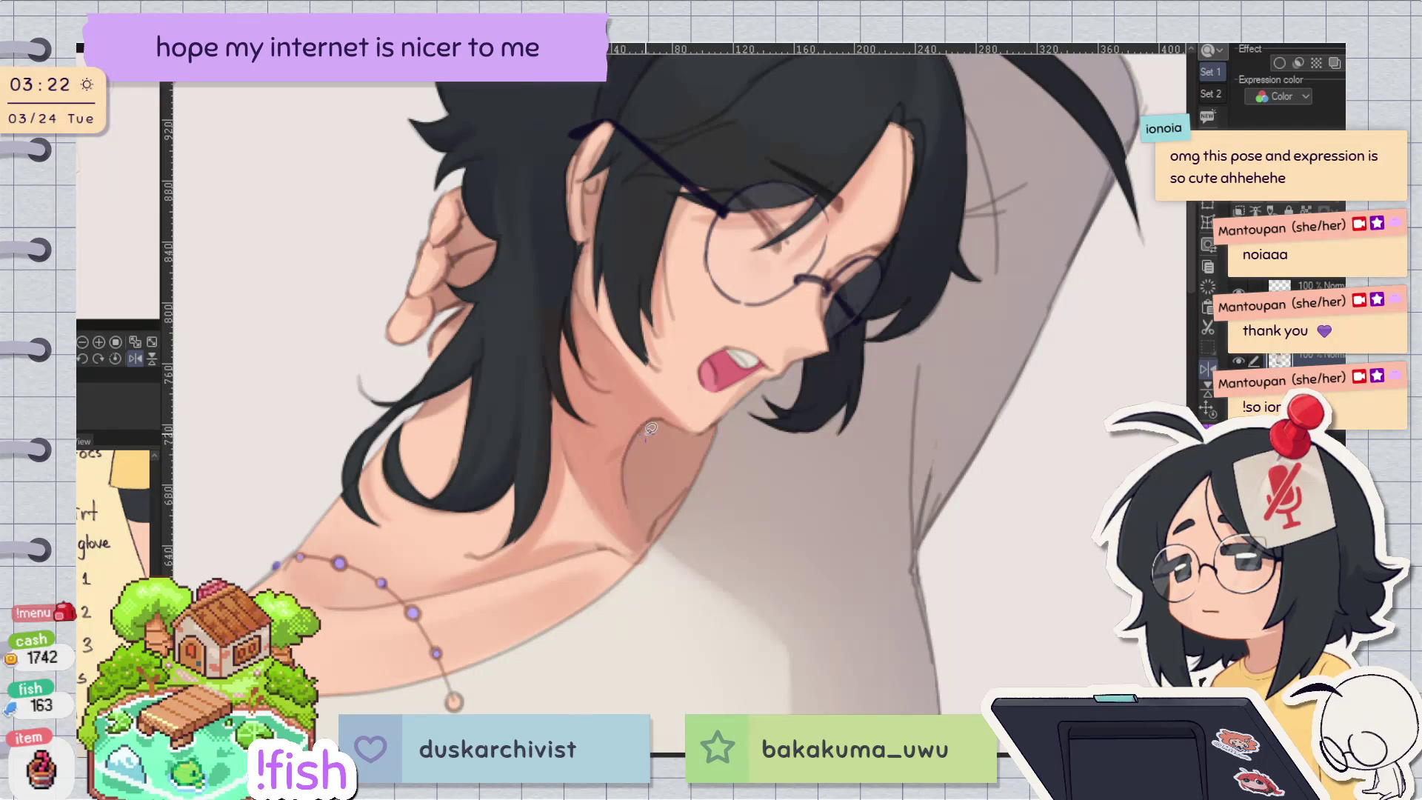
pyautogui.press('h')
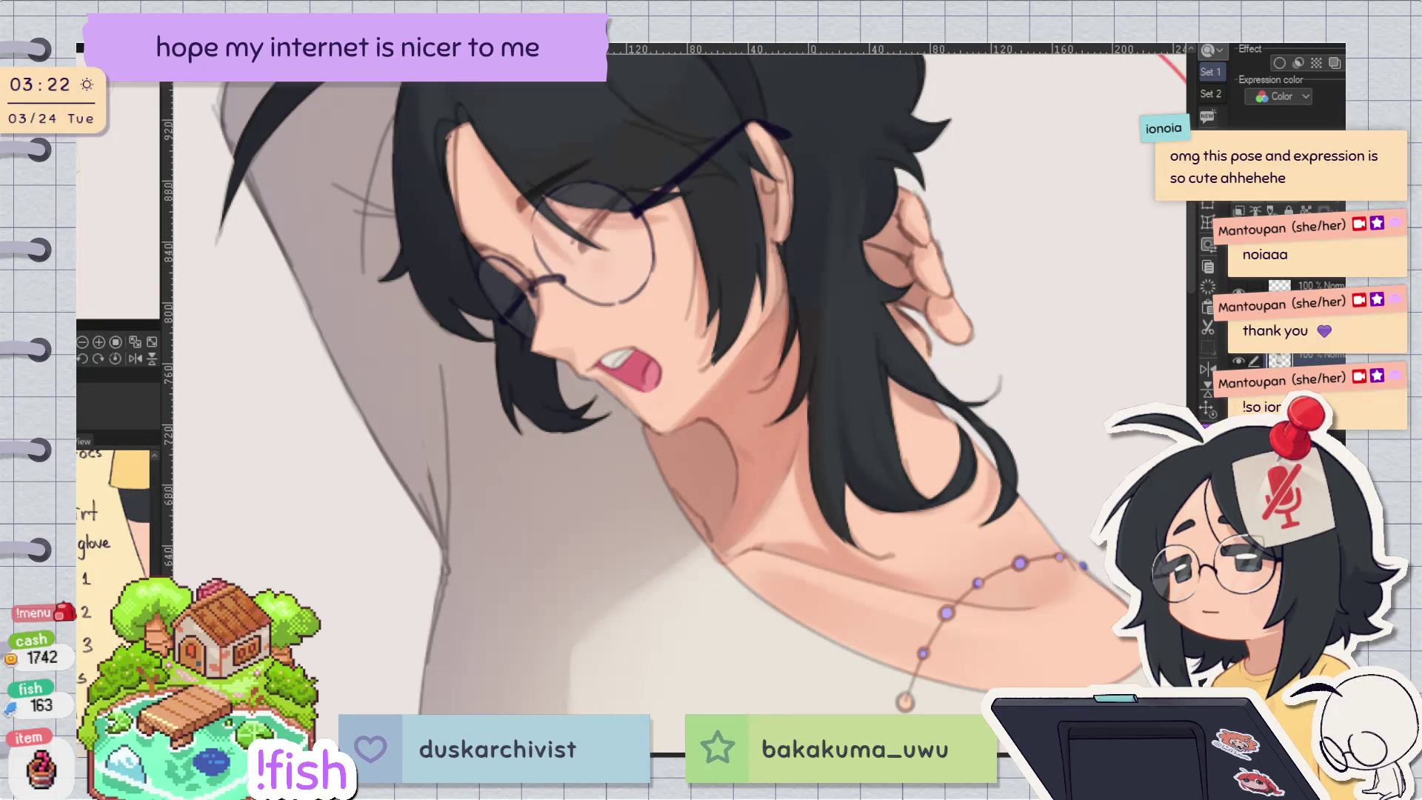
pyautogui.hotkey('ctrl', '@')
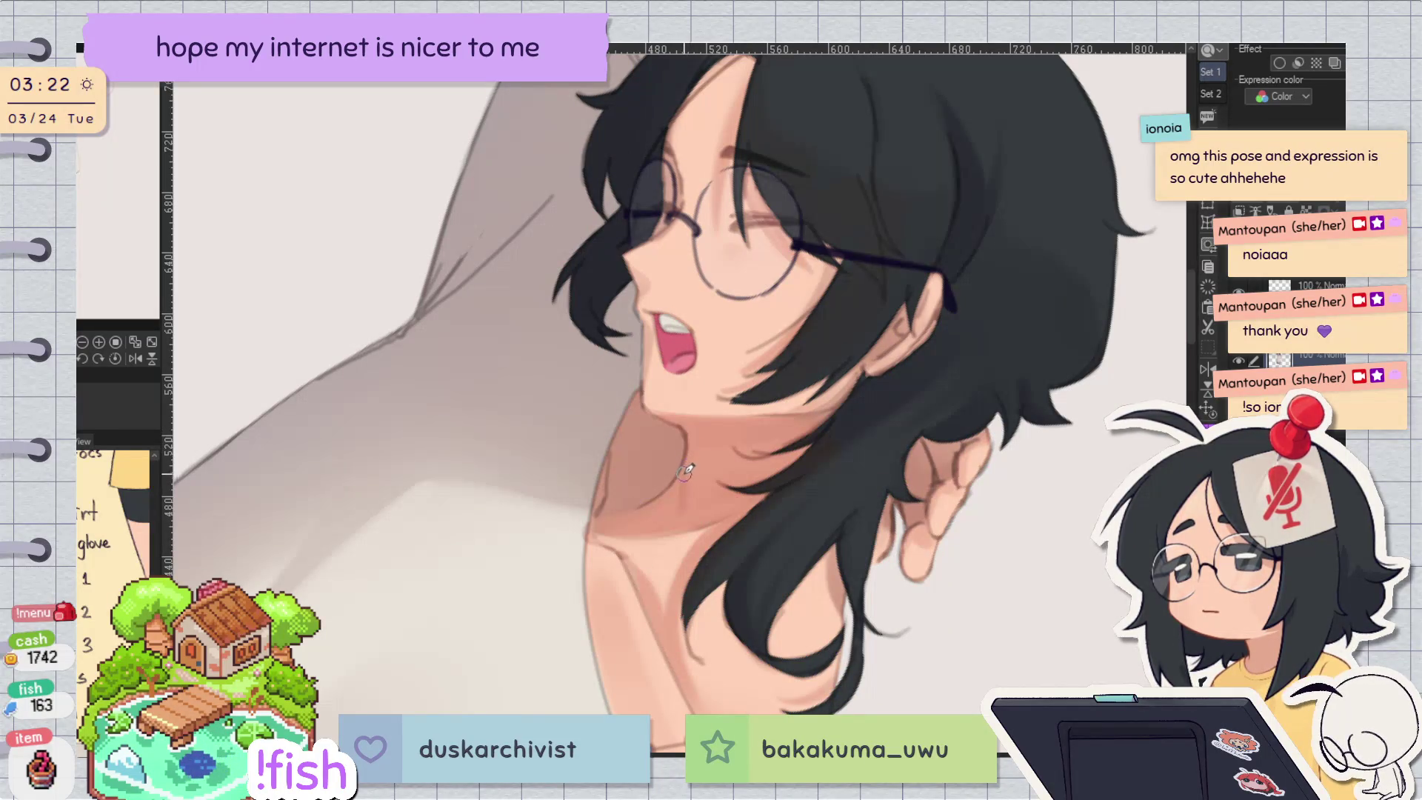
# Step: Keep alternating mirrored and normal views, then straighten the view and zoom in on the face
pyautogui.press('-')
pyautogui.press('h')
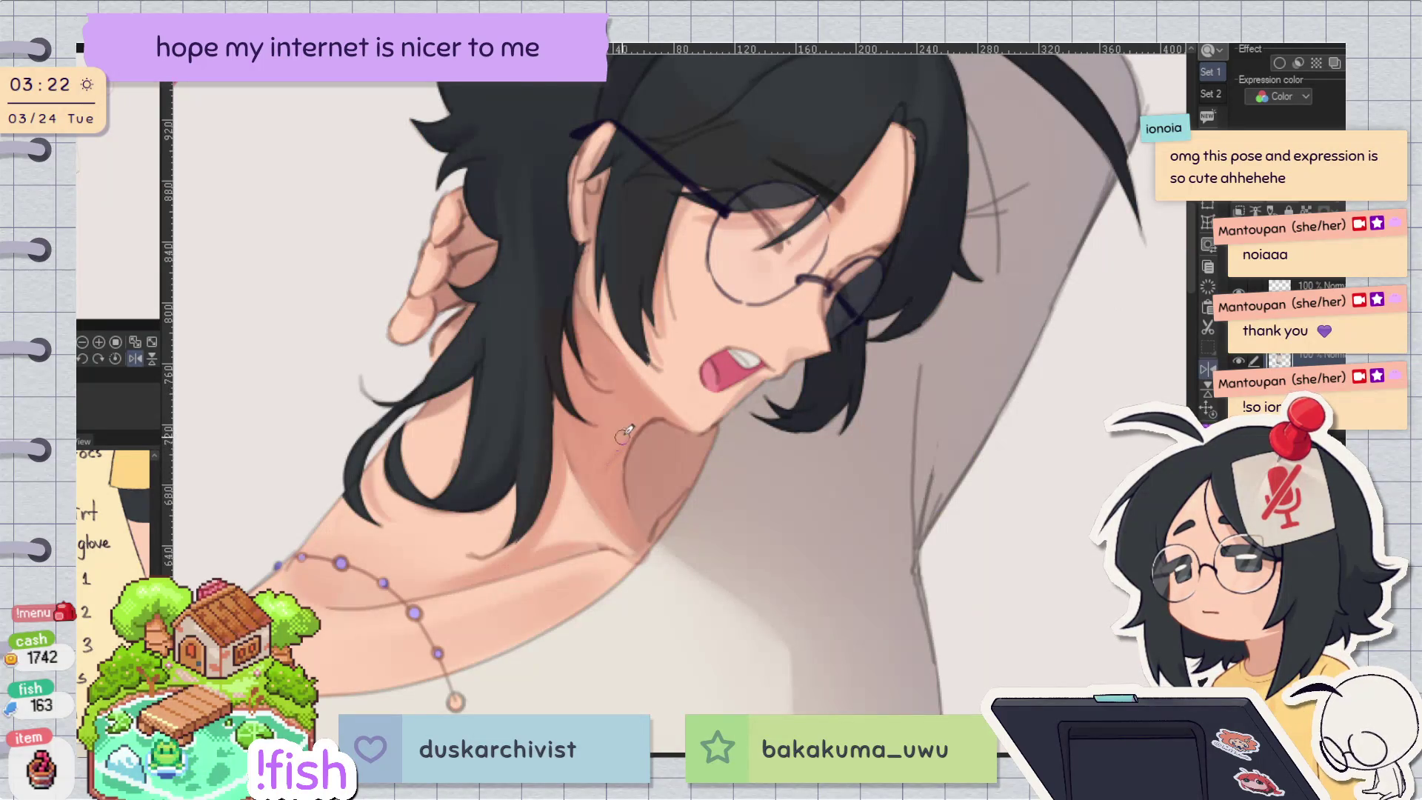
pyautogui.press('h')
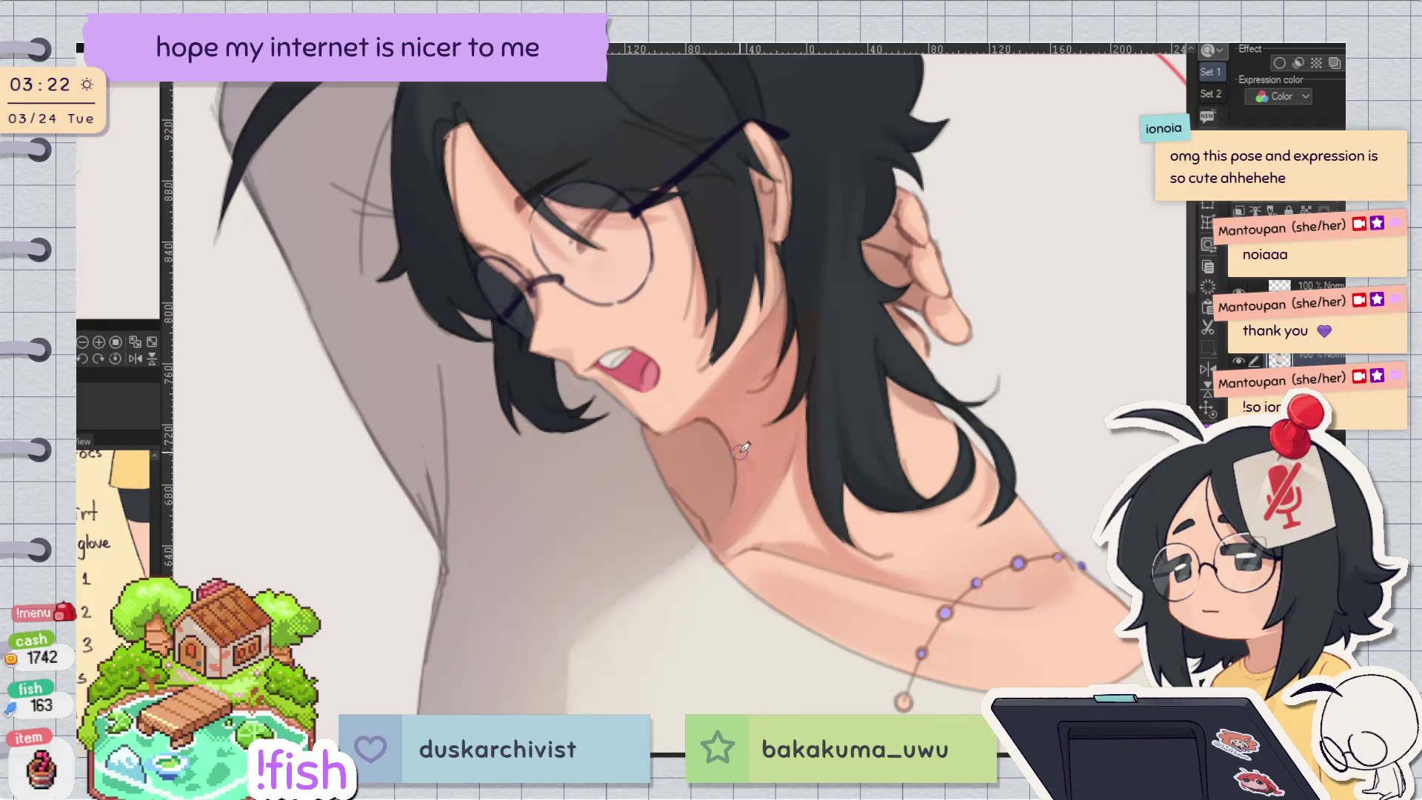
pyautogui.press('h')
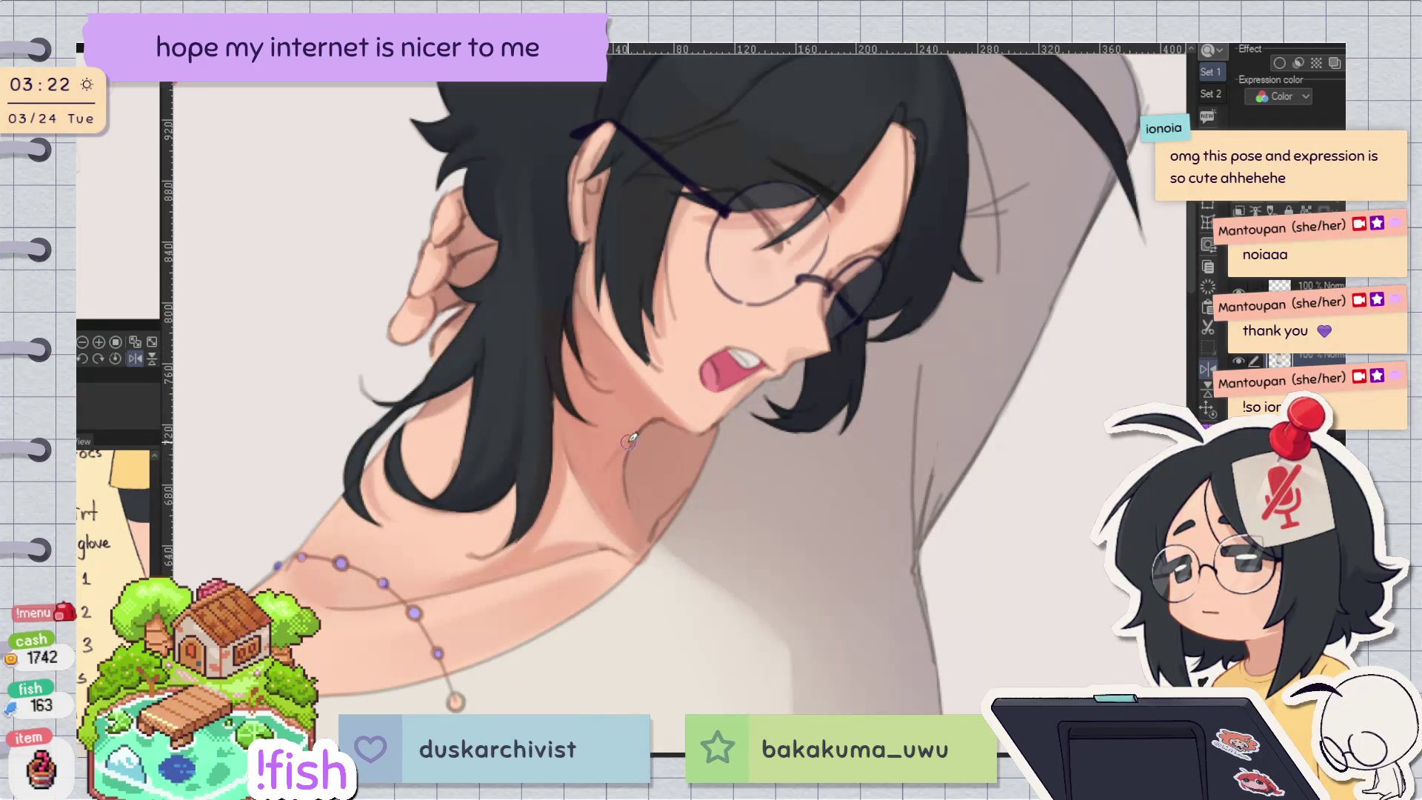
pyautogui.press('h')
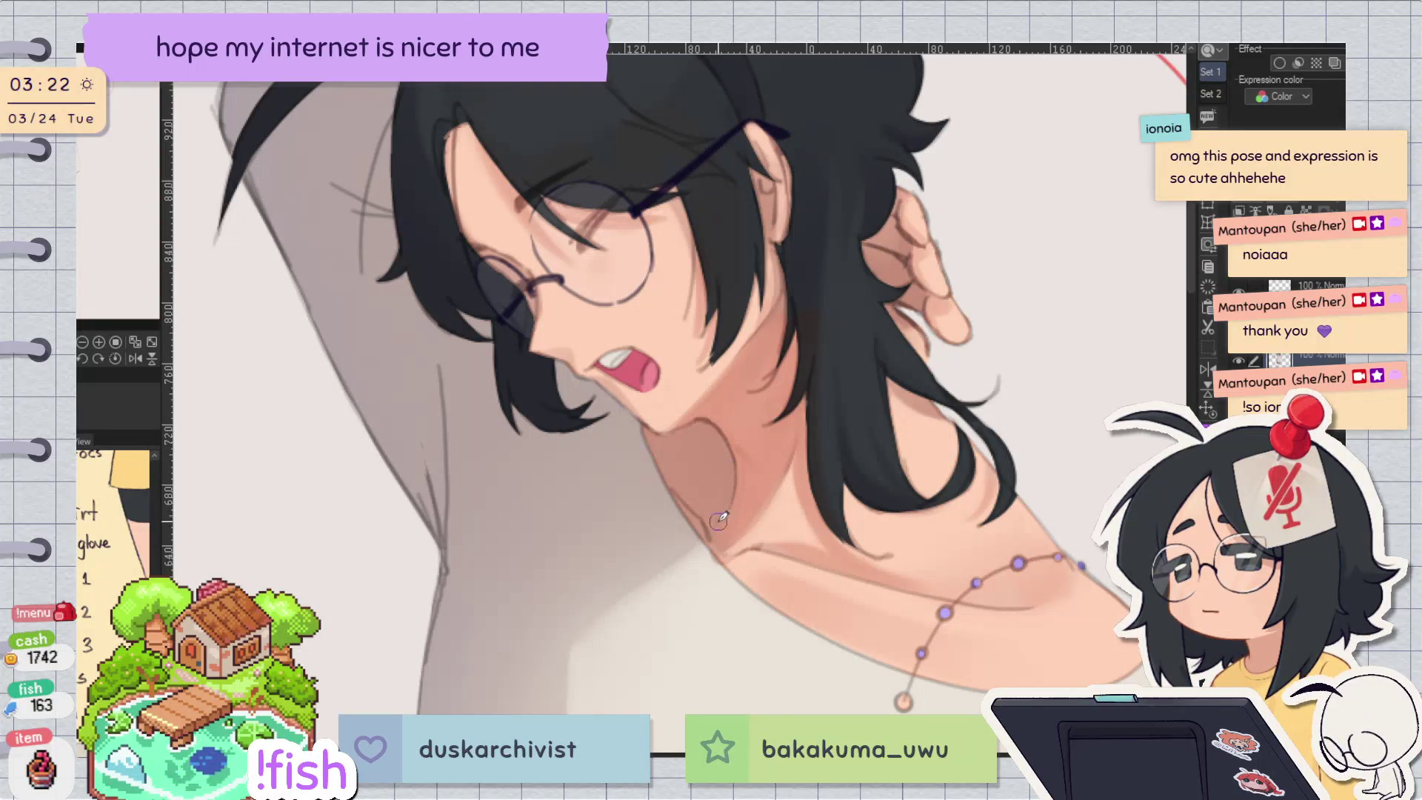
pyautogui.press('h')
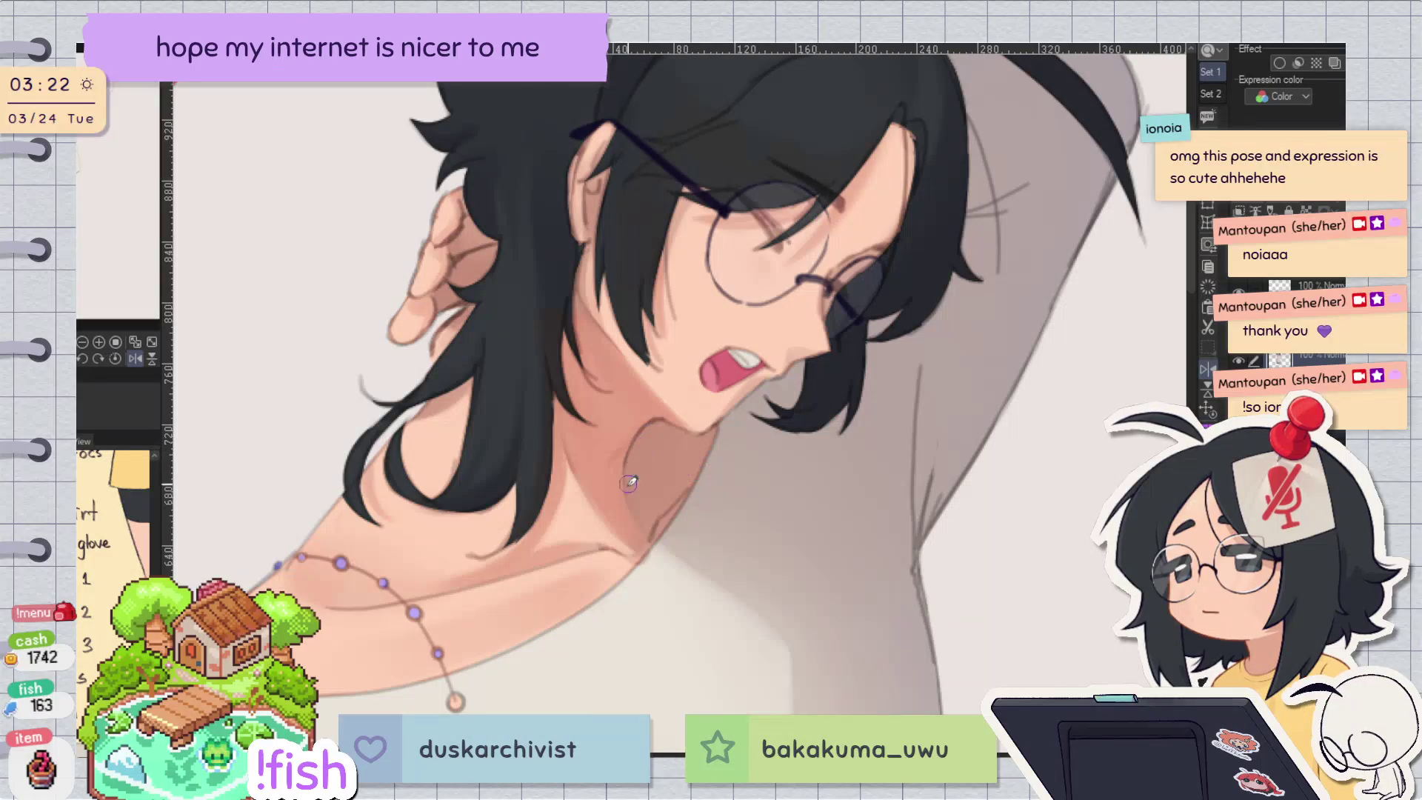
pyautogui.press('h')
pyautogui.press('-')
pyautogui.press('-')
pyautogui.press('-')
pyautogui.hotkey('ctrl', '+')
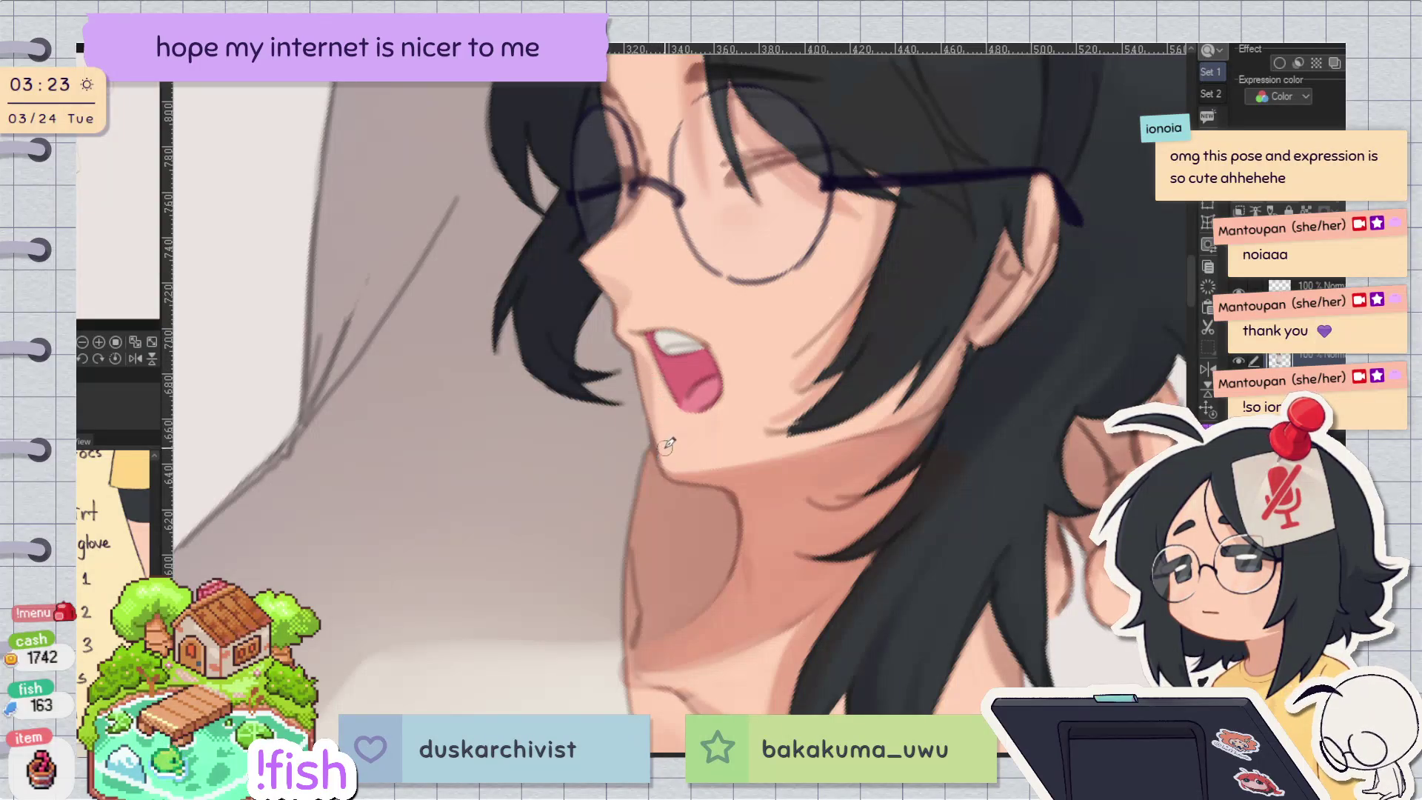
# Step: Reset rotation, flip the face close-up back and forth to compare, then zoom out to the upper body
pyautogui.hotkey('ctrl', '@')
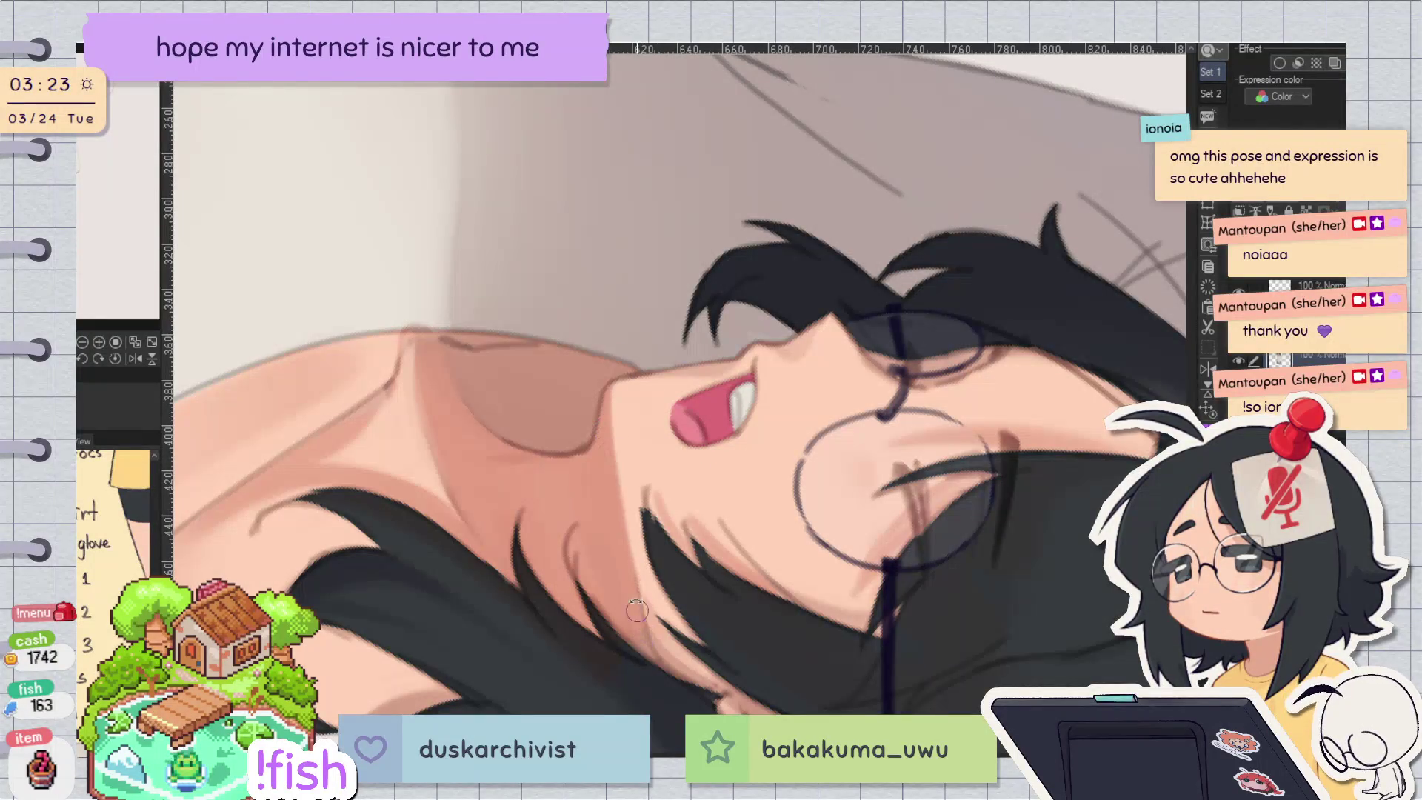
pyautogui.hotkey('ctrl', '@')
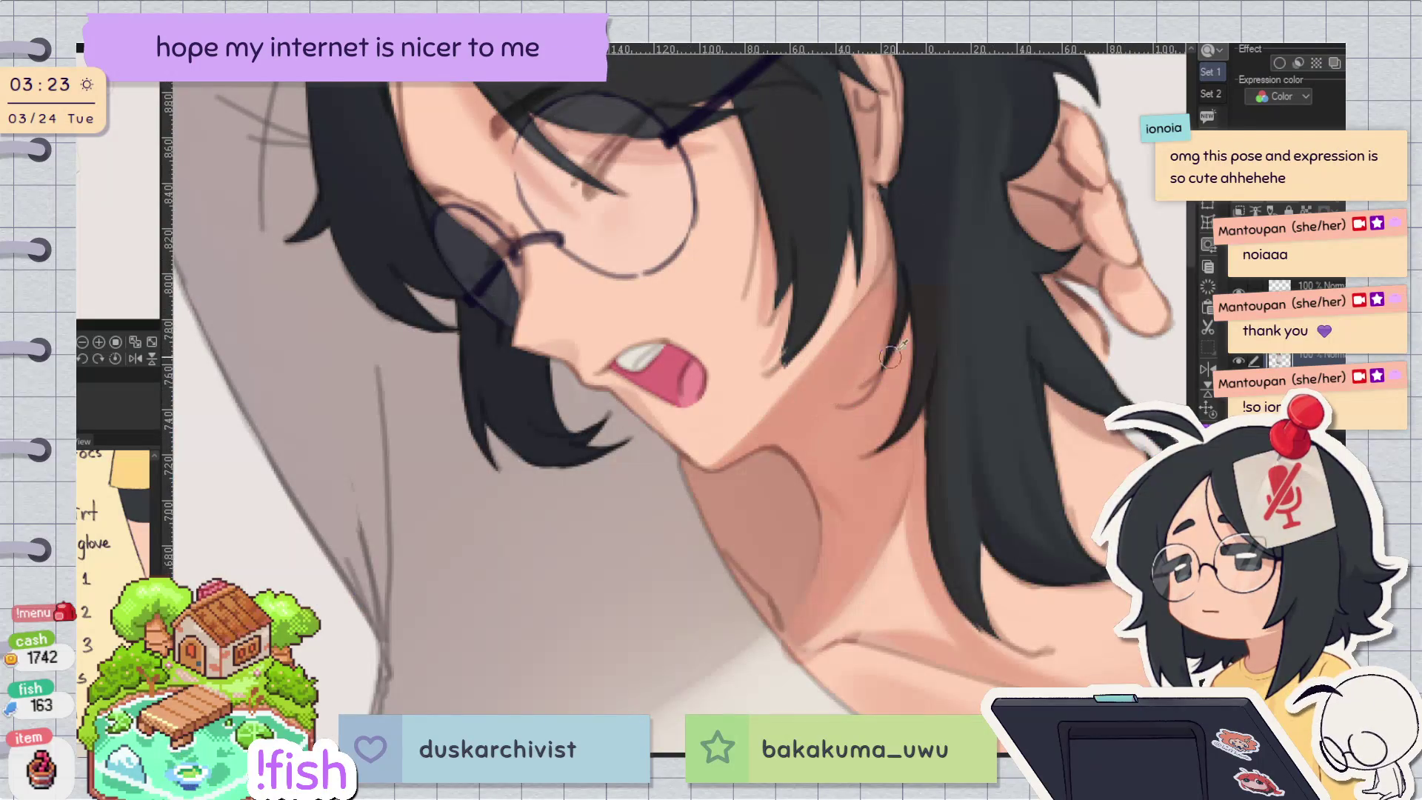
pyautogui.press('h')
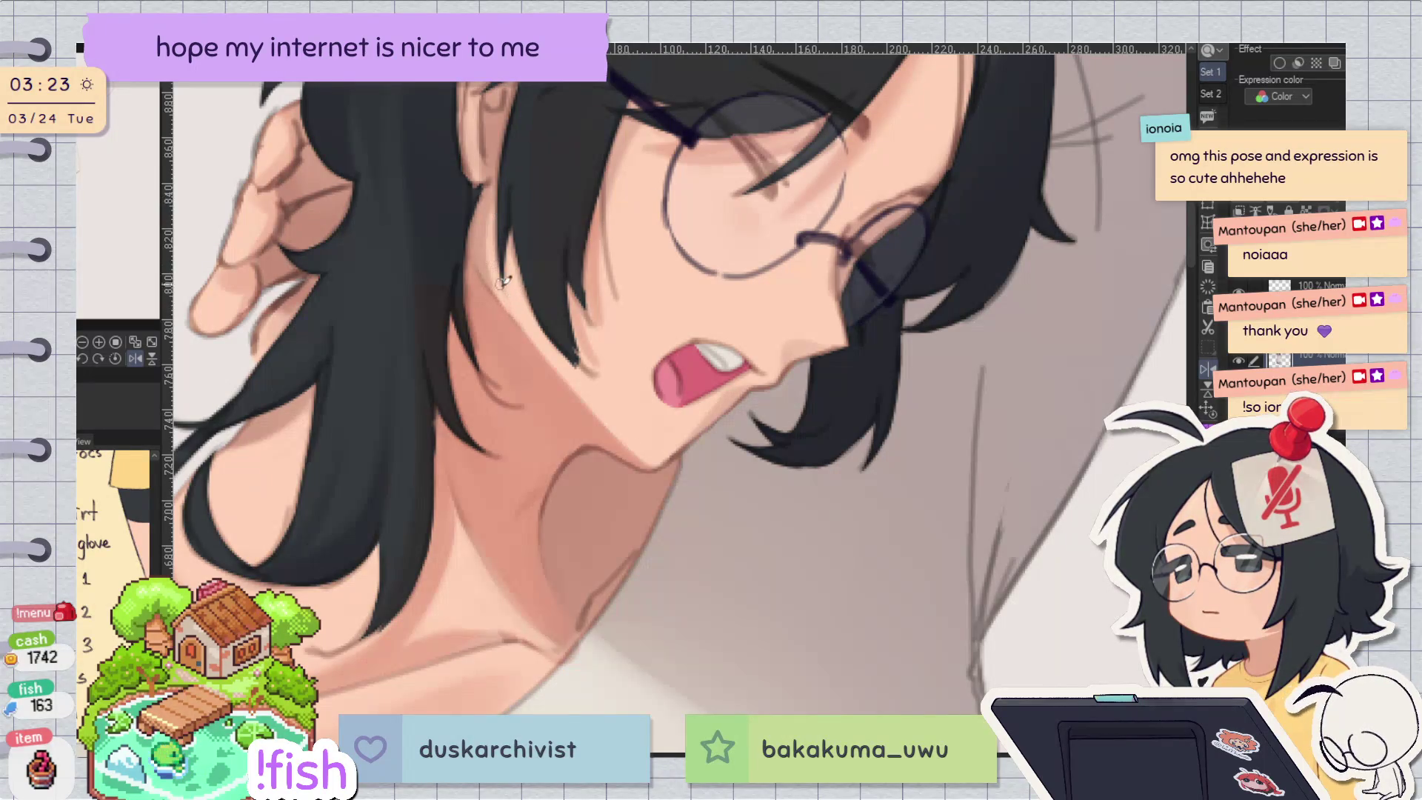
pyautogui.press('h')
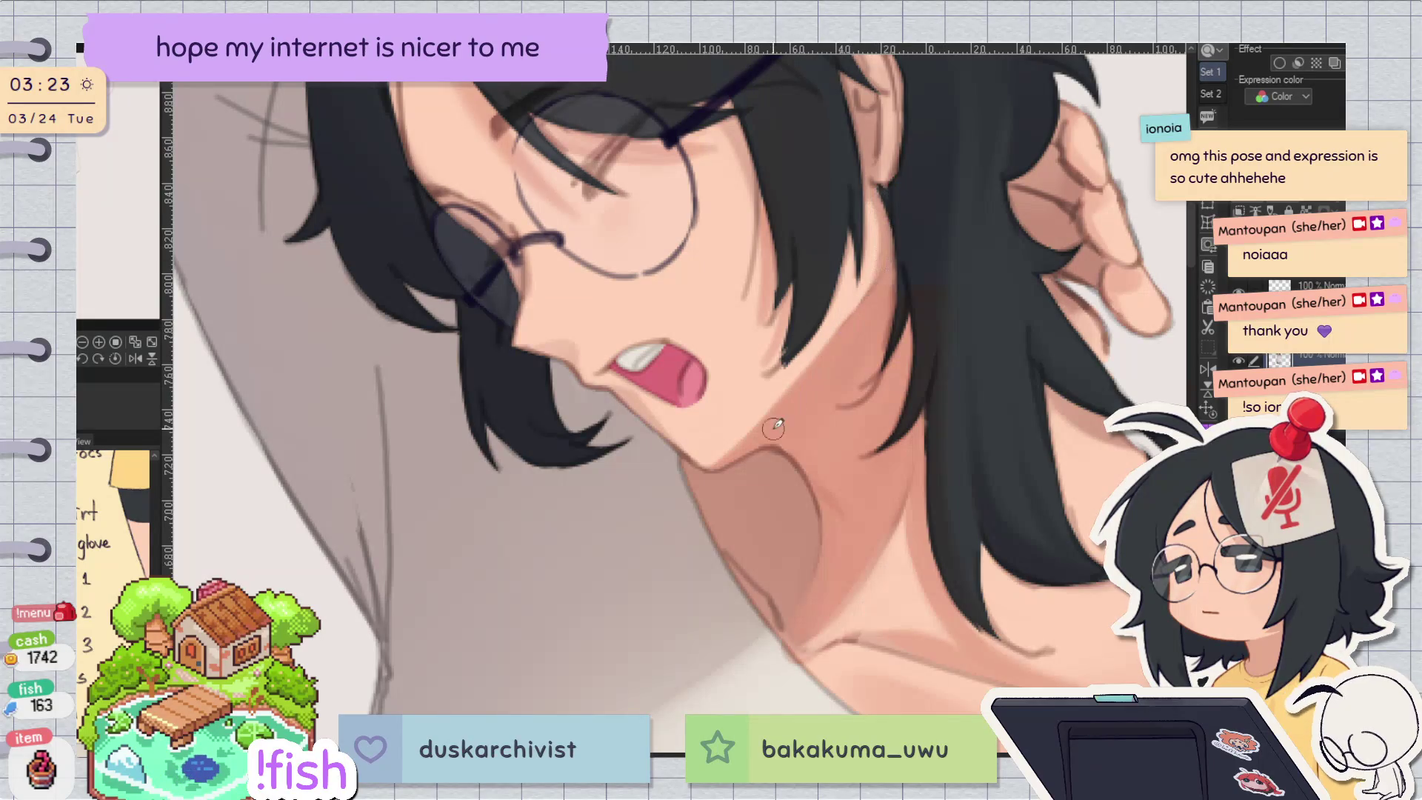
pyautogui.press('h')
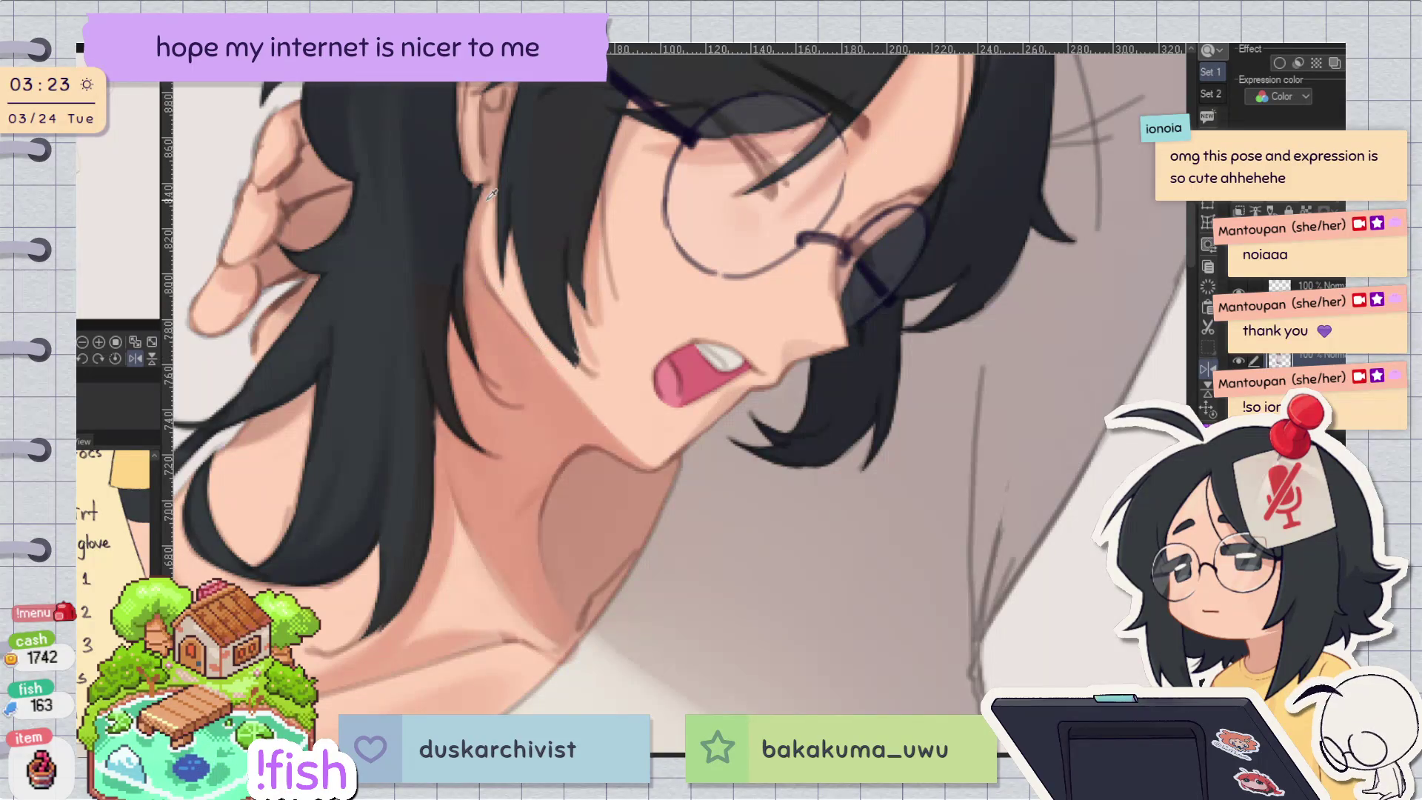
pyautogui.press('h')
pyautogui.scroll(-3, 876, 434)
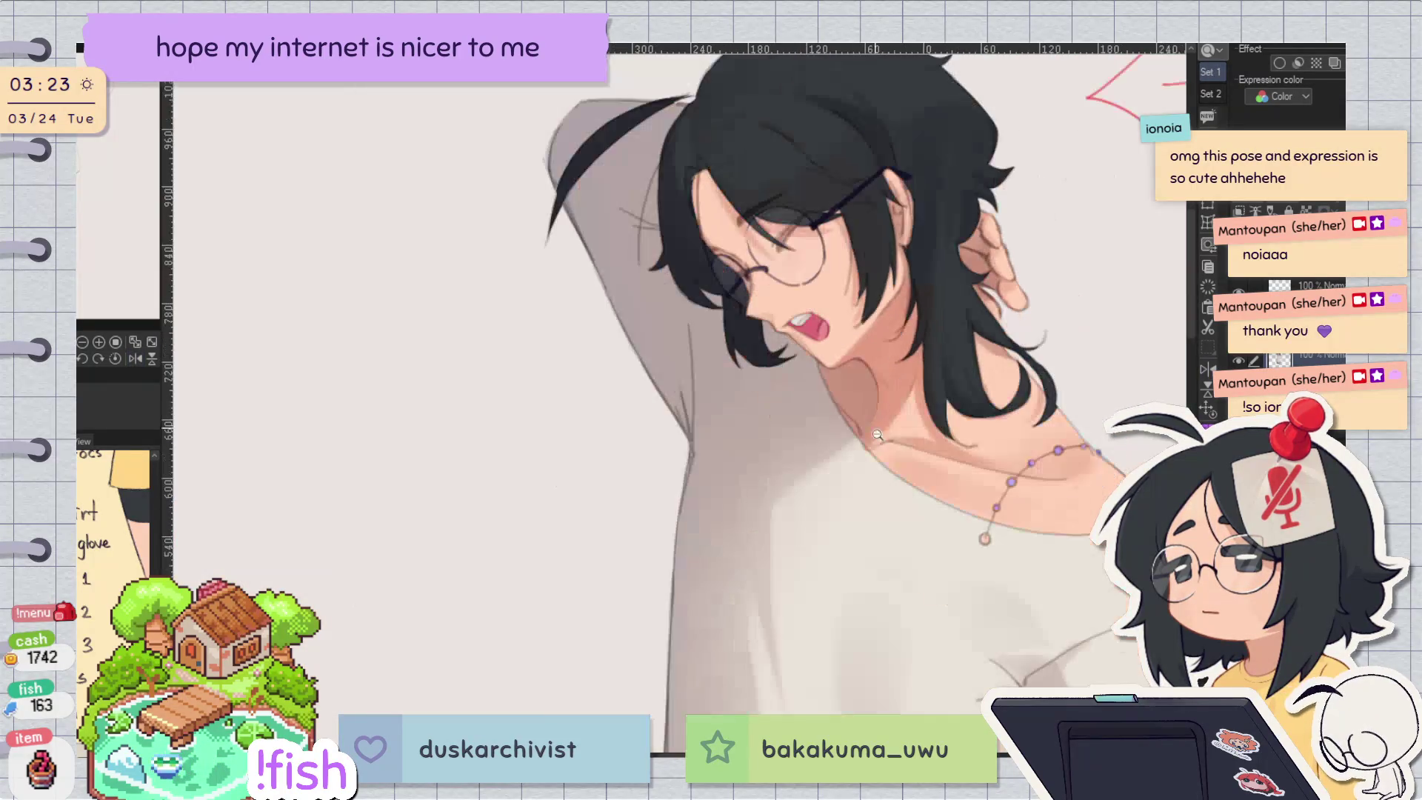
pyautogui.press('h')
pyautogui.press('h')
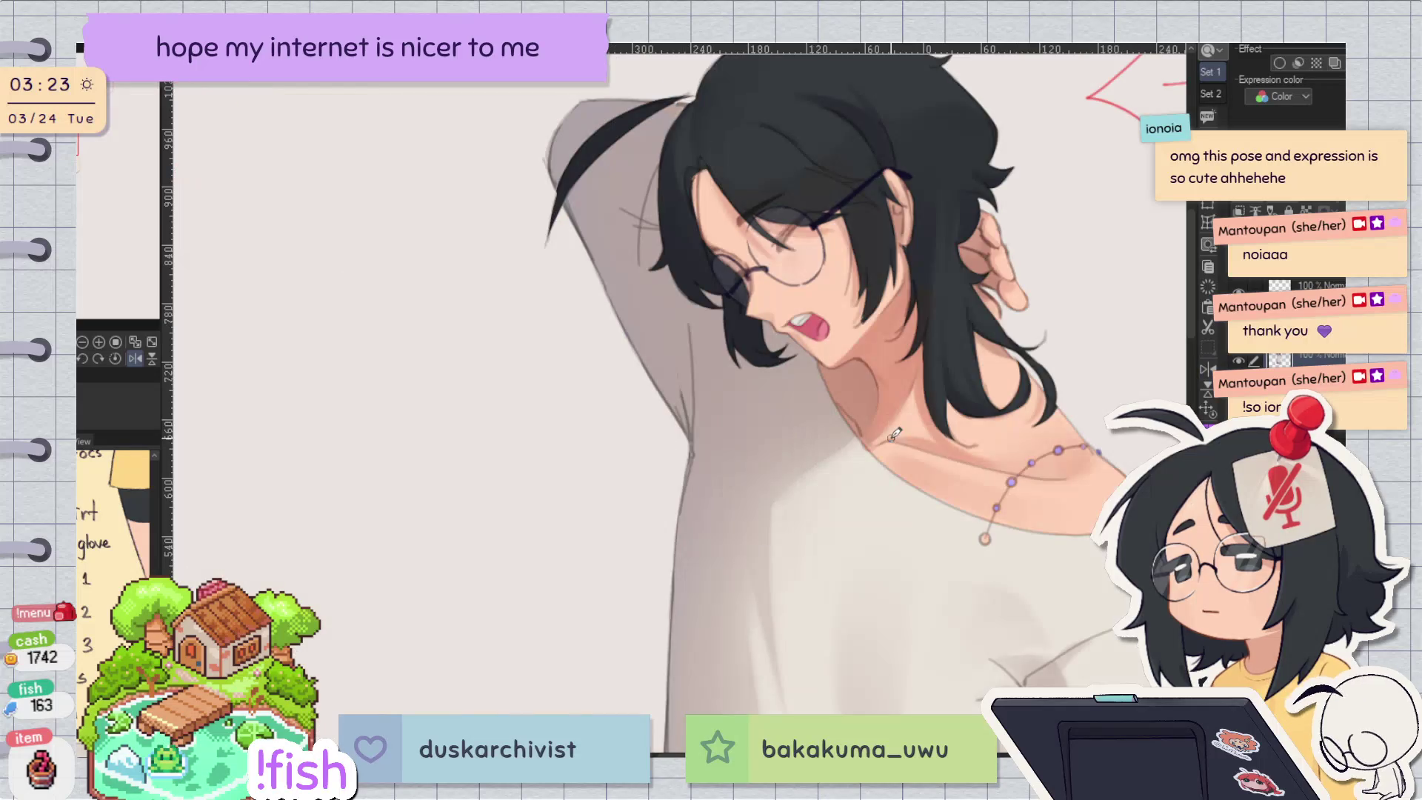
pyautogui.moveTo(982, 444); pyautogui.dragTo(881, 363)
pyautogui.scroll(2, 881, 330)
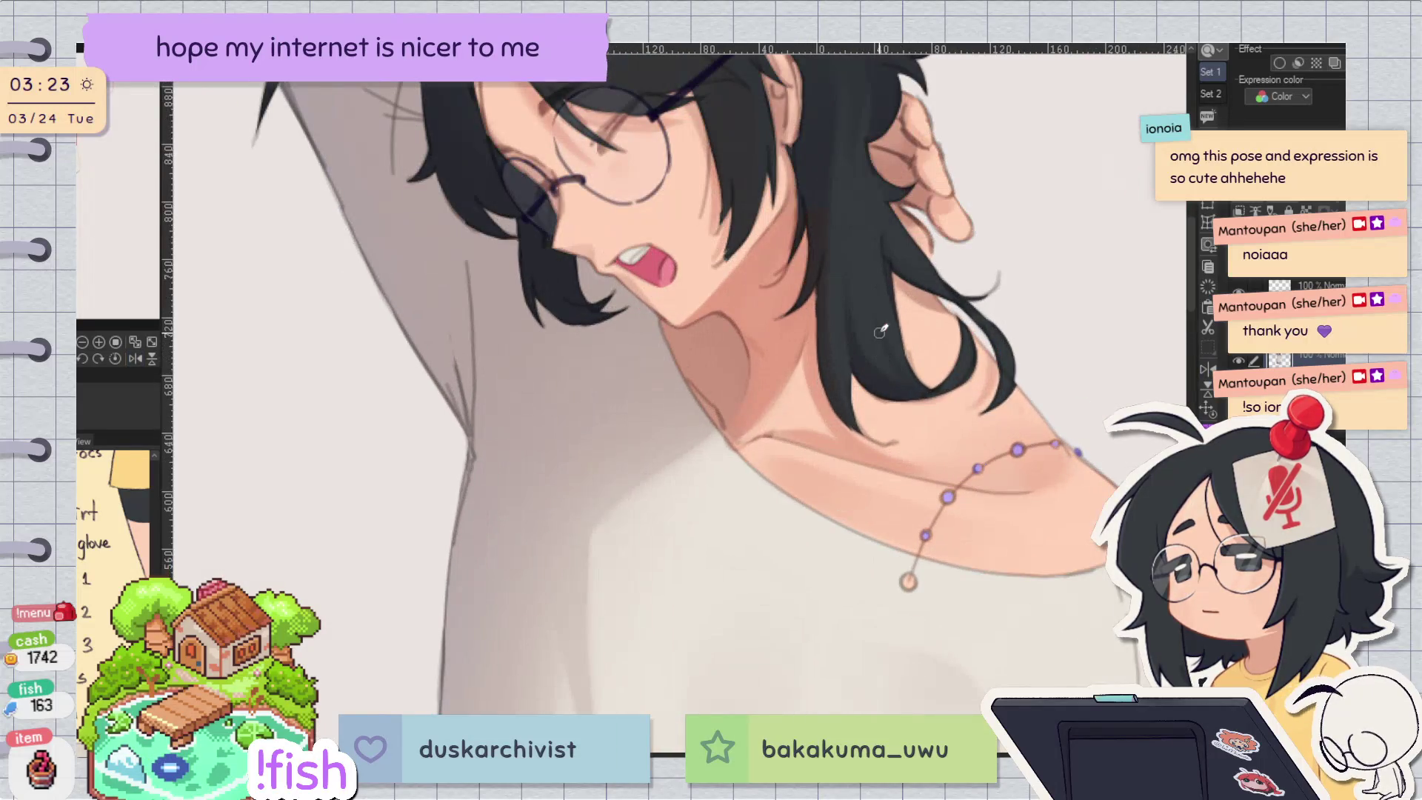
pyautogui.press('h')
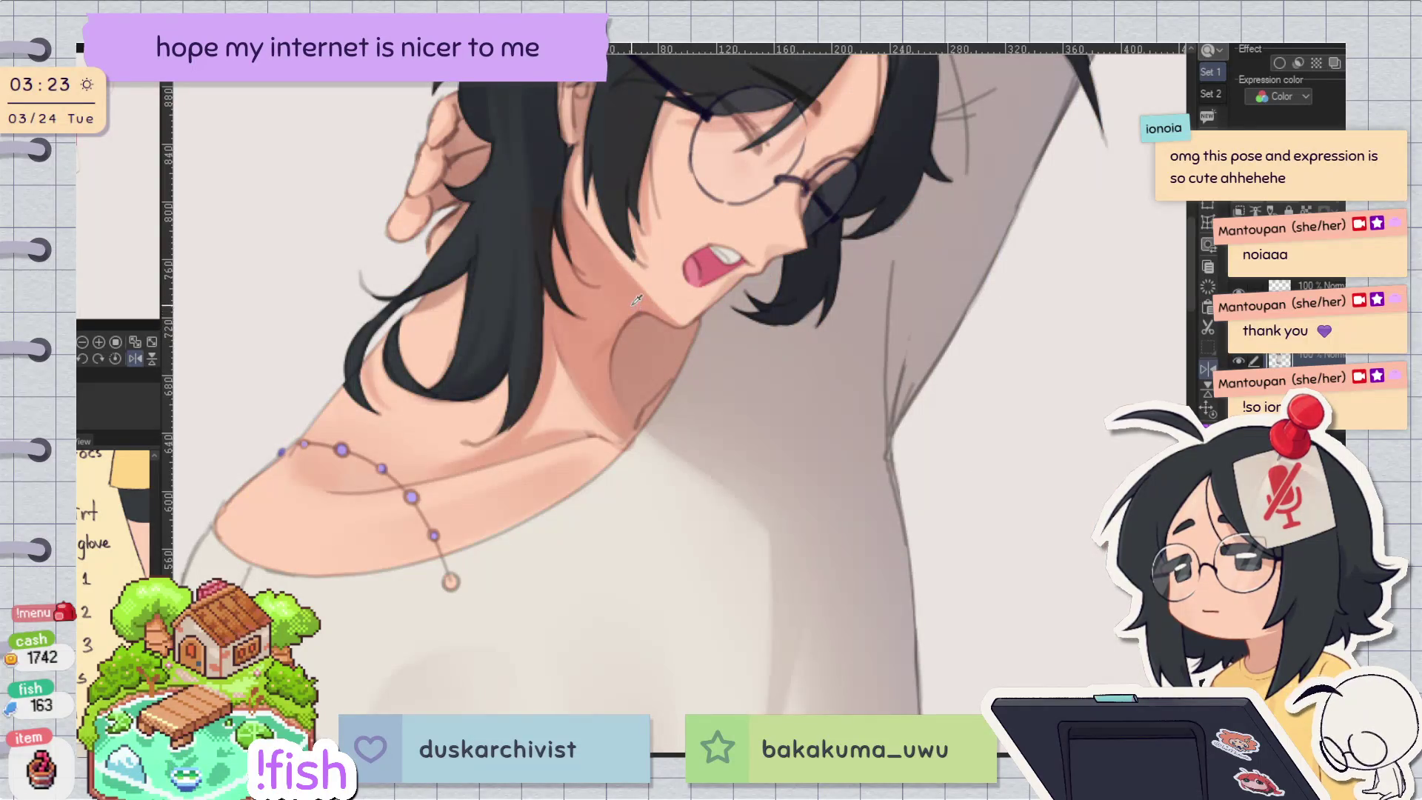
pyautogui.press('h')
pyautogui.scroll(3, 729, 337)
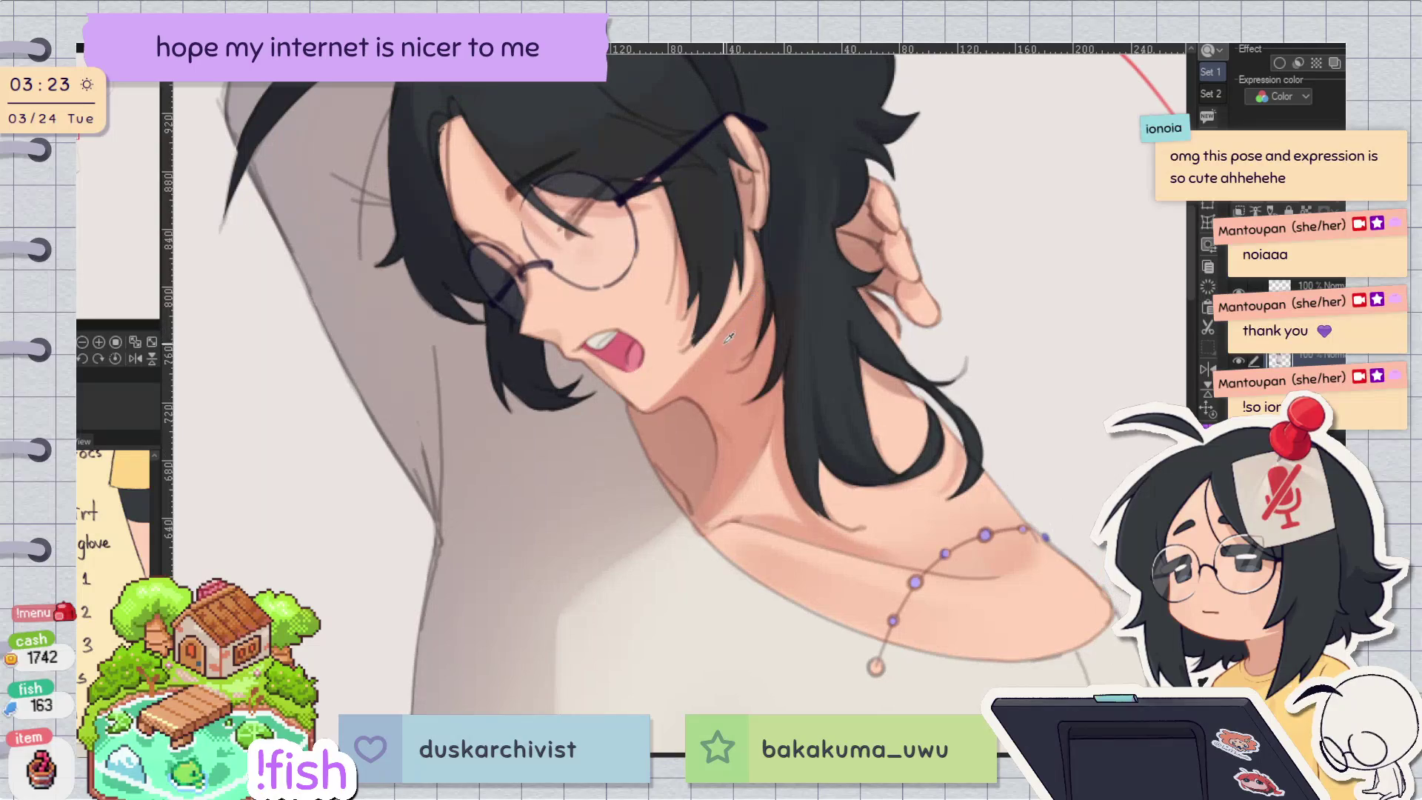
pyautogui.press('h')
pyautogui.press('h')
pyautogui.scroll(2, 962, 164)
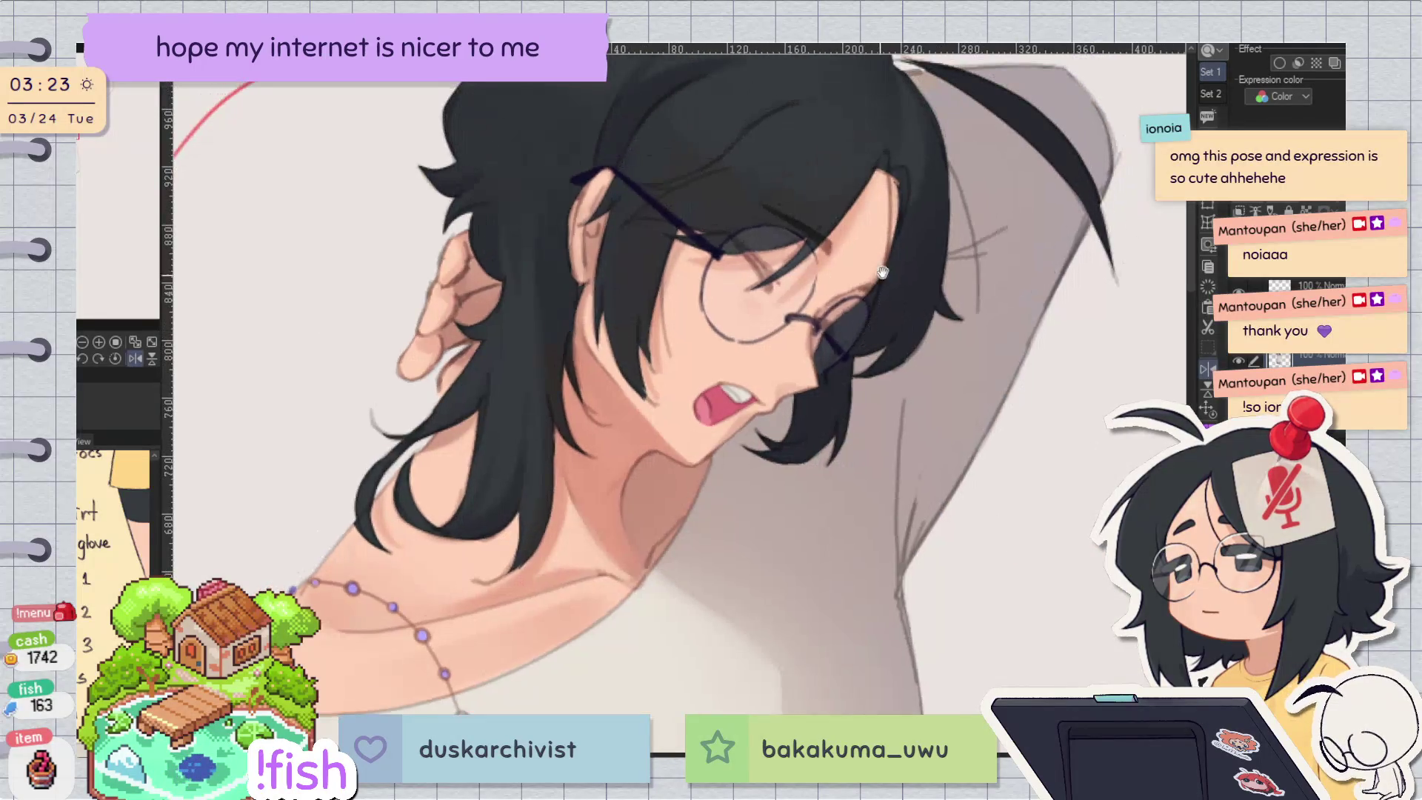
pyautogui.scroll(2, 635, 287)
pyautogui.scroll(2, 634, 287)
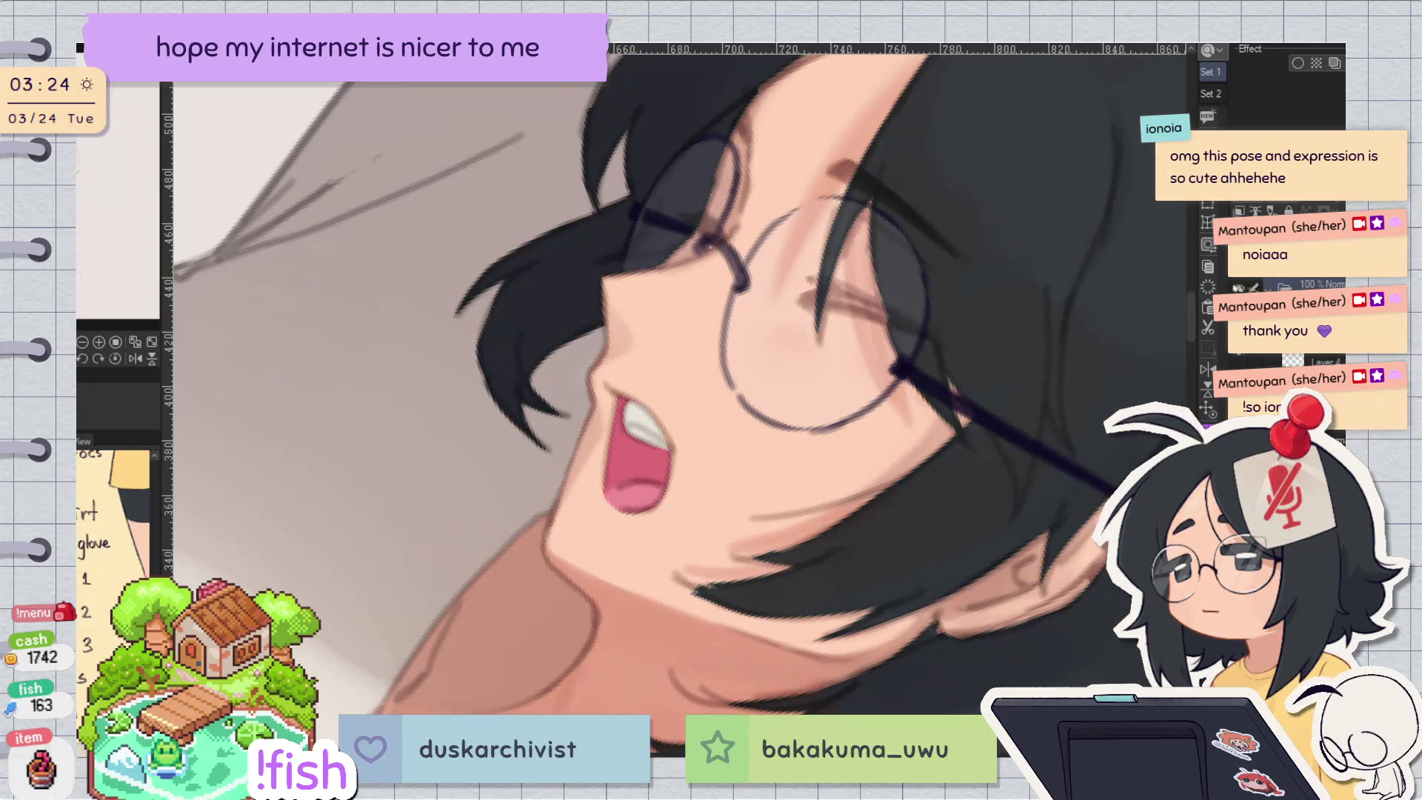
pyautogui.click(1238, 291)
pyautogui.press('h')
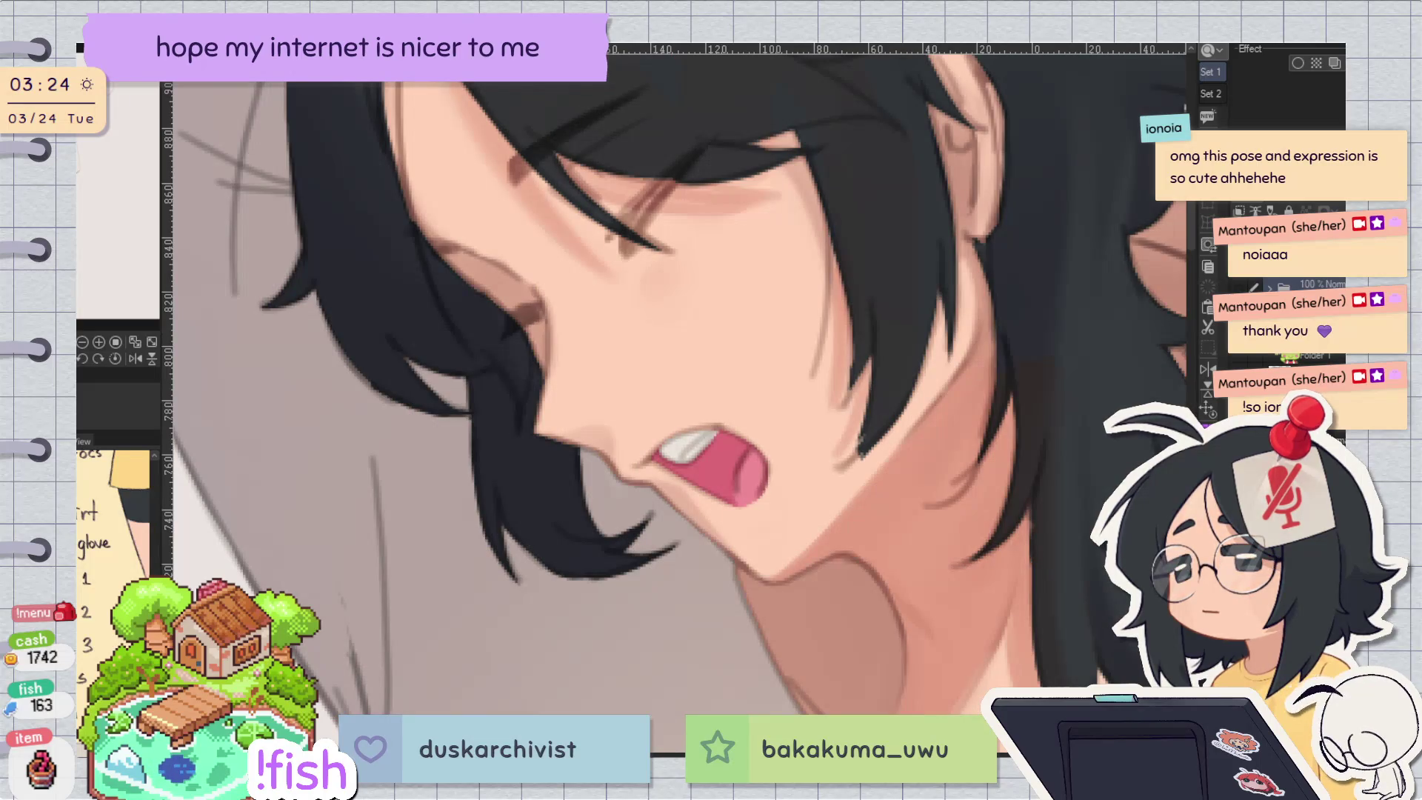
pyautogui.scroll(-3, 619, 400)
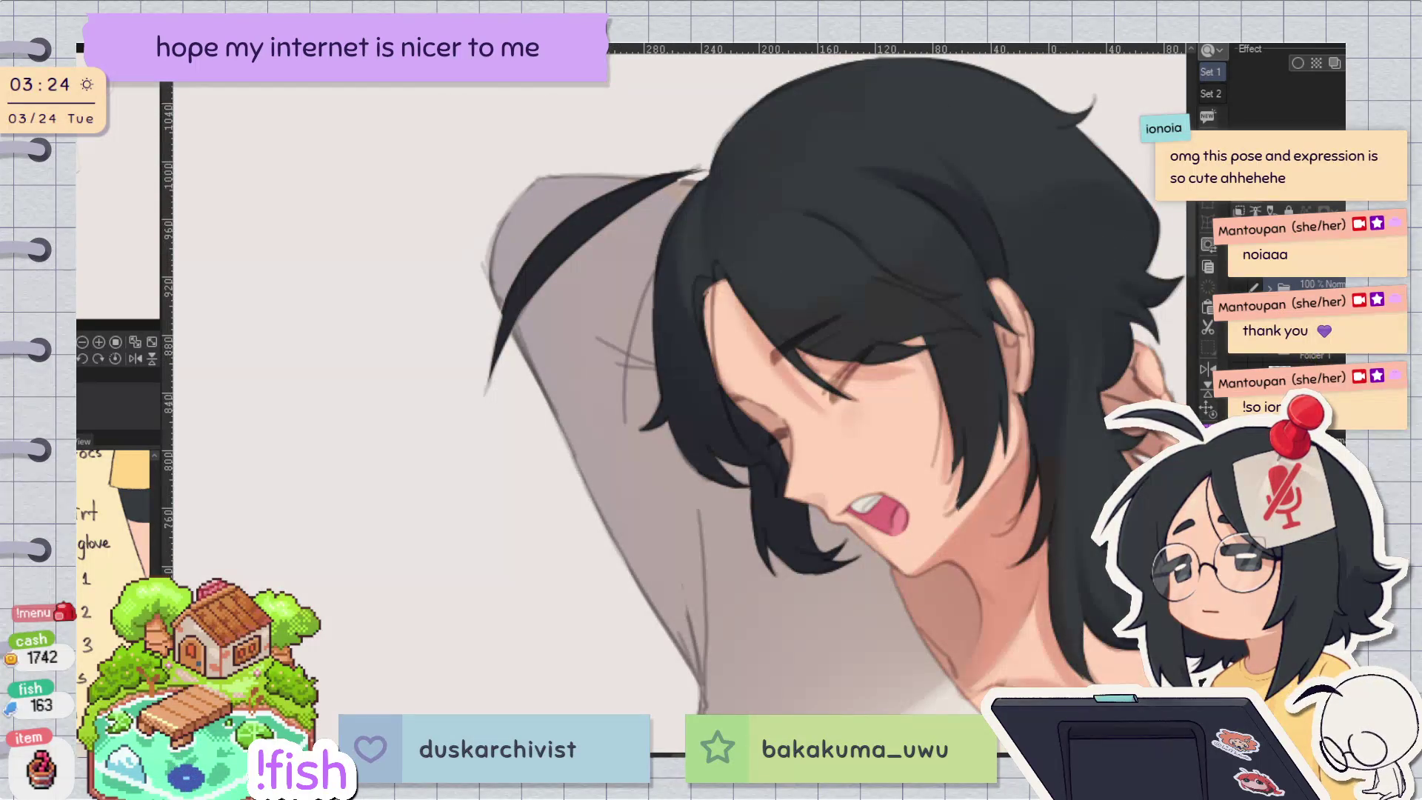
pyautogui.scroll(2, 801, 368)
pyautogui.scroll(1, 801, 368)
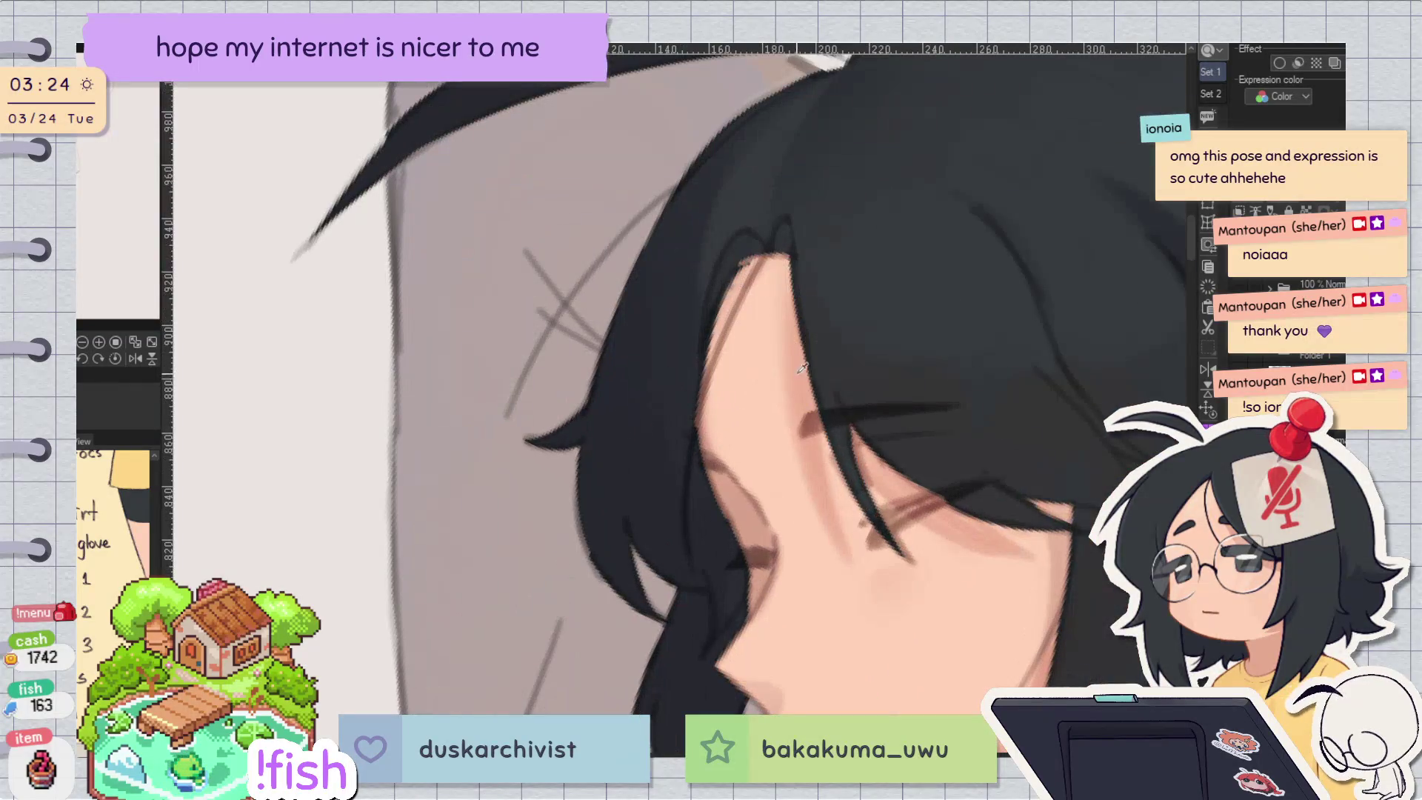
pyautogui.scroll(-1, 801, 368)
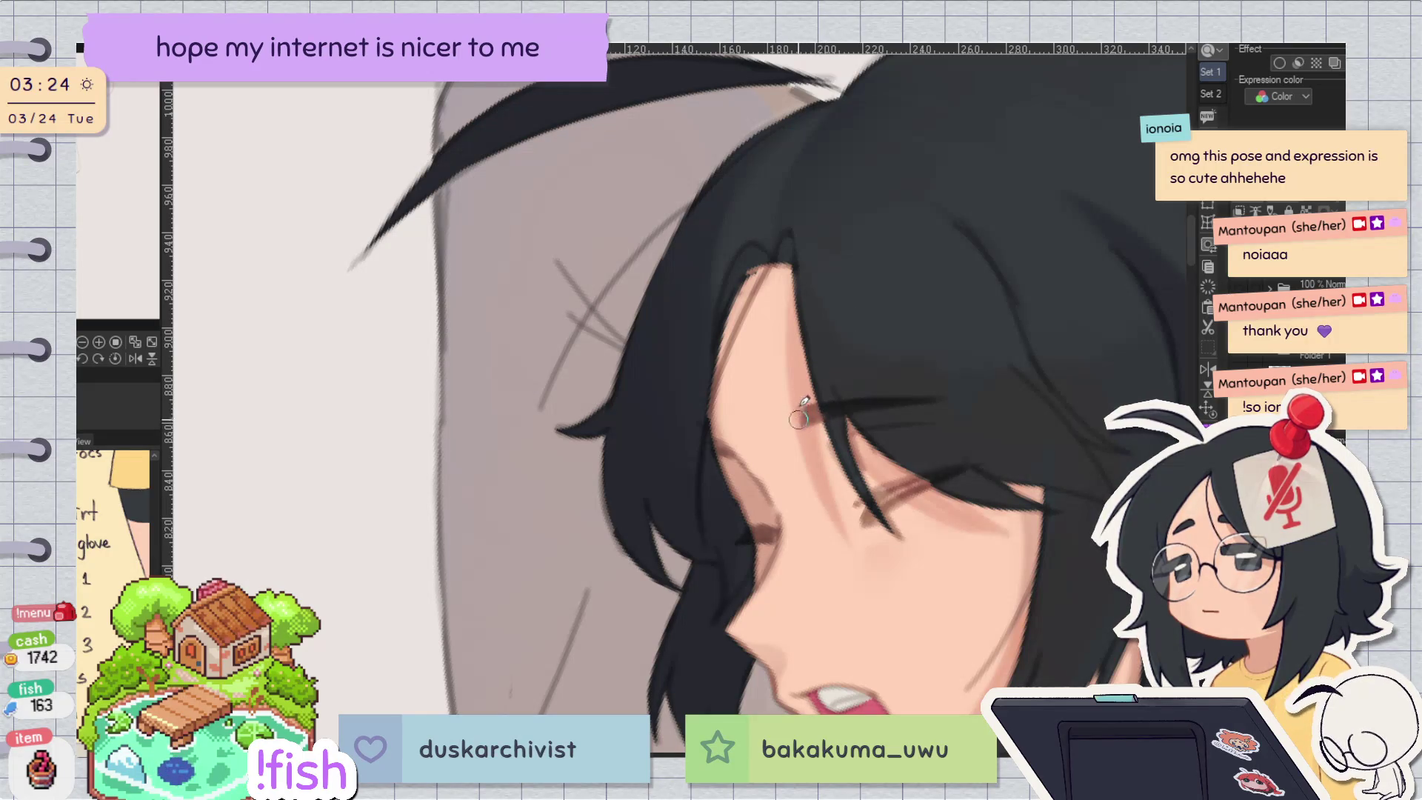
pyautogui.press('h')
pyautogui.moveTo(1081, 141); pyautogui.dragTo(688, 380)
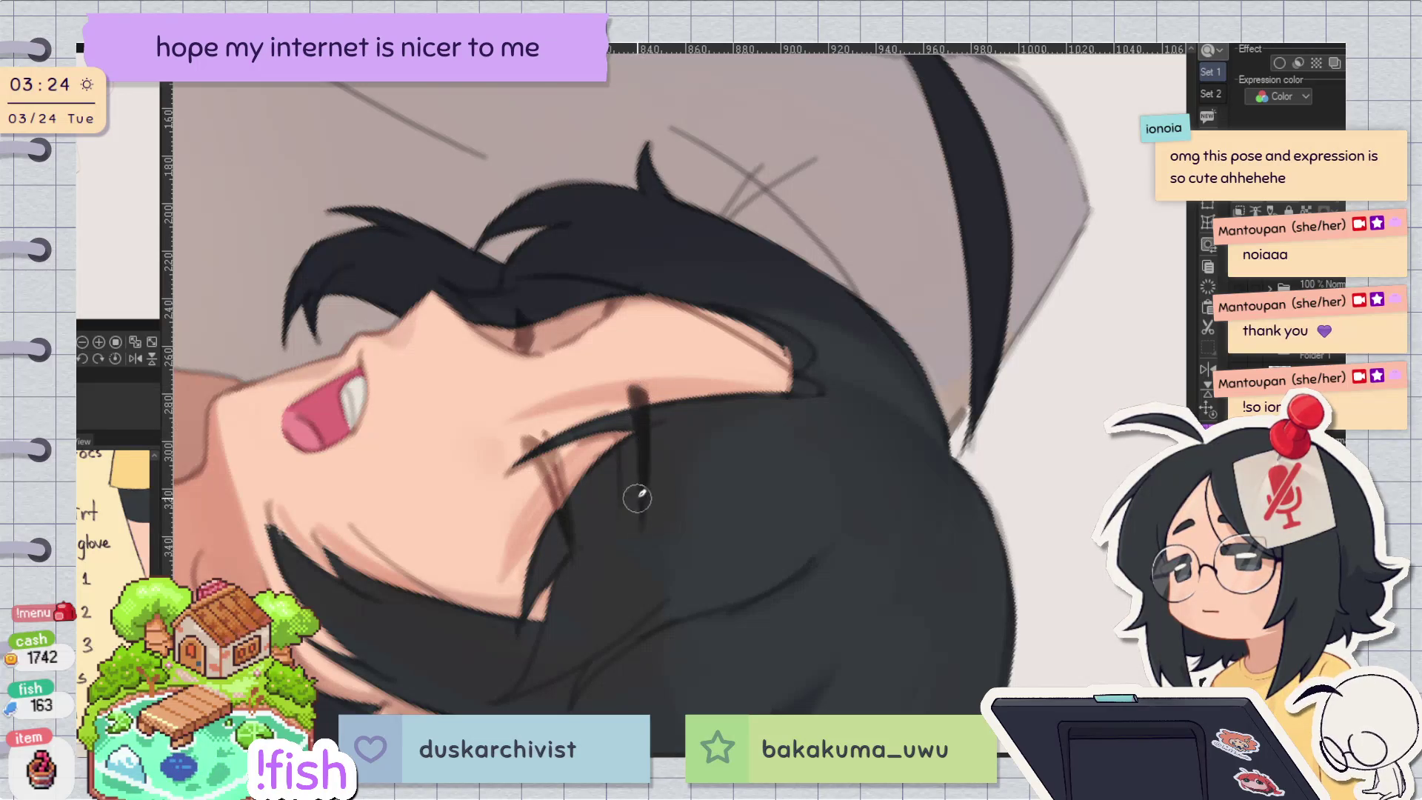
pyautogui.press('h')
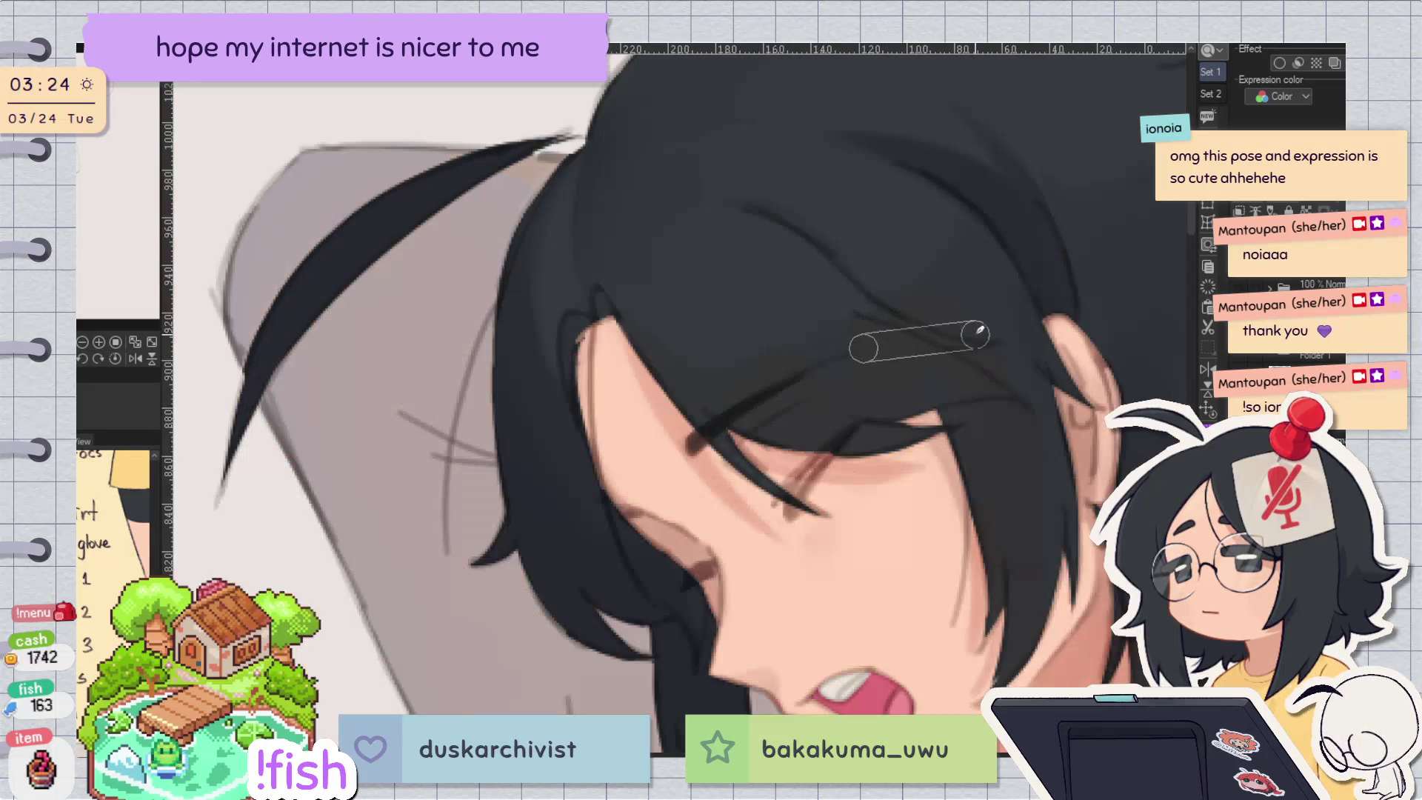
pyautogui.press('h')
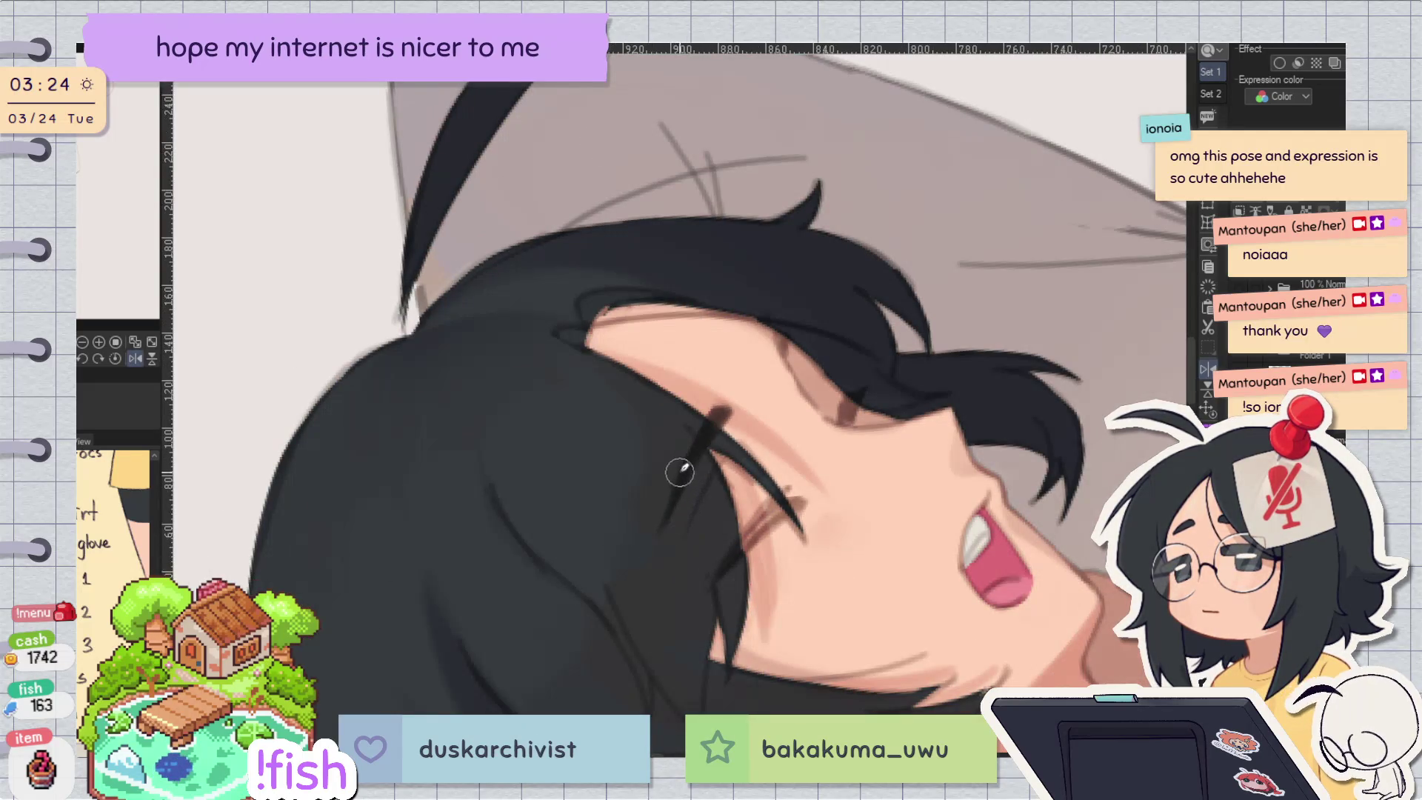
pyautogui.press('h')
pyautogui.press('h')
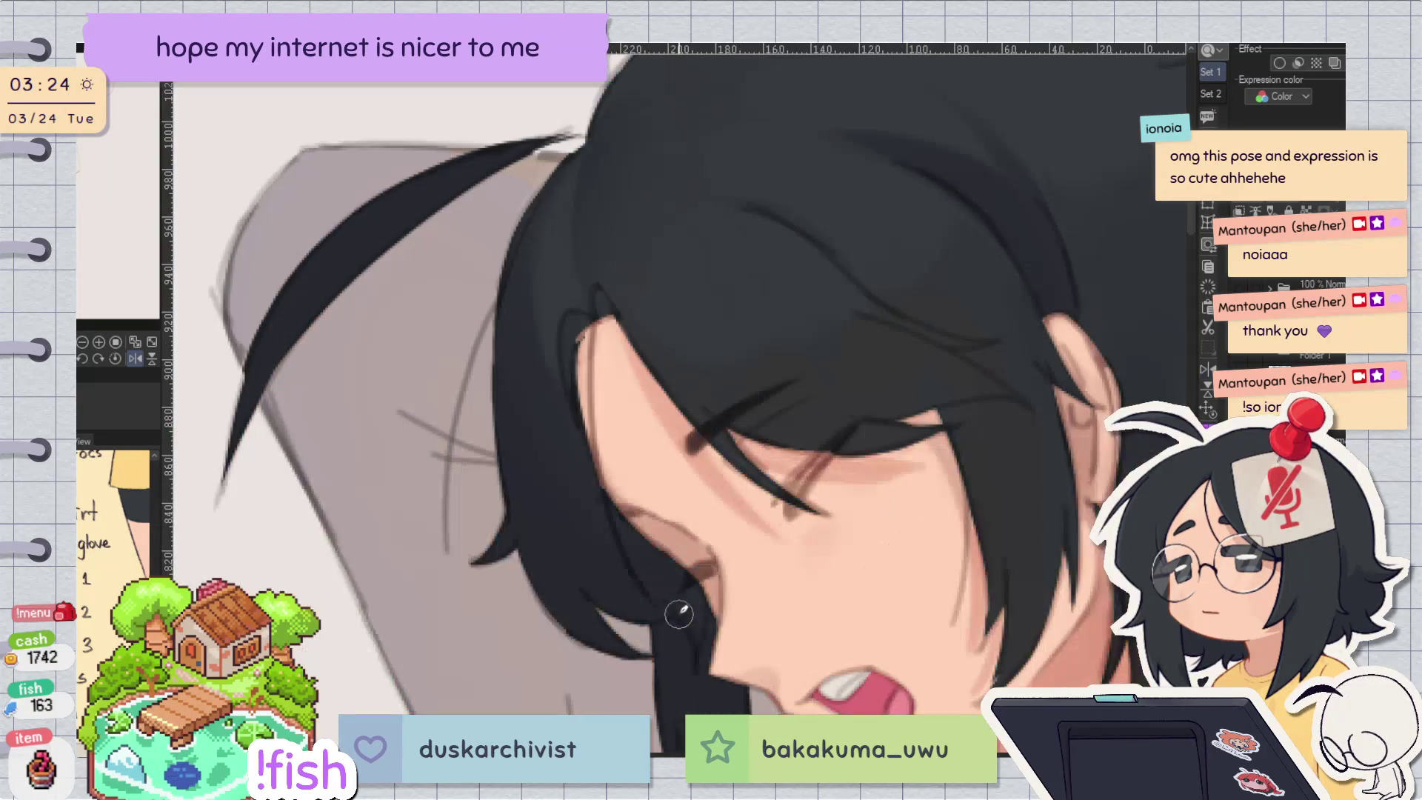
pyautogui.press('h')
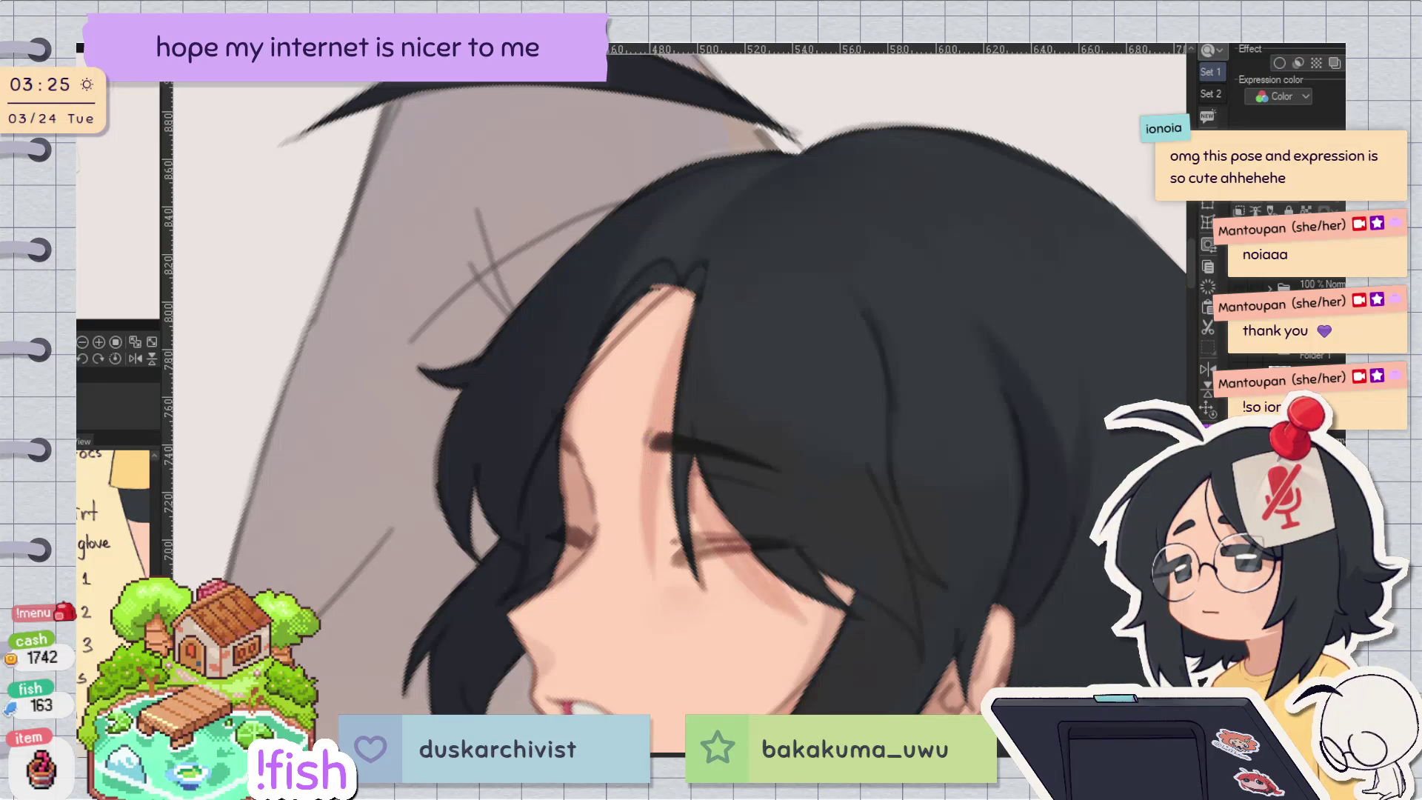
pyautogui.press('h')
pyautogui.press('h')
pyautogui.press('h')
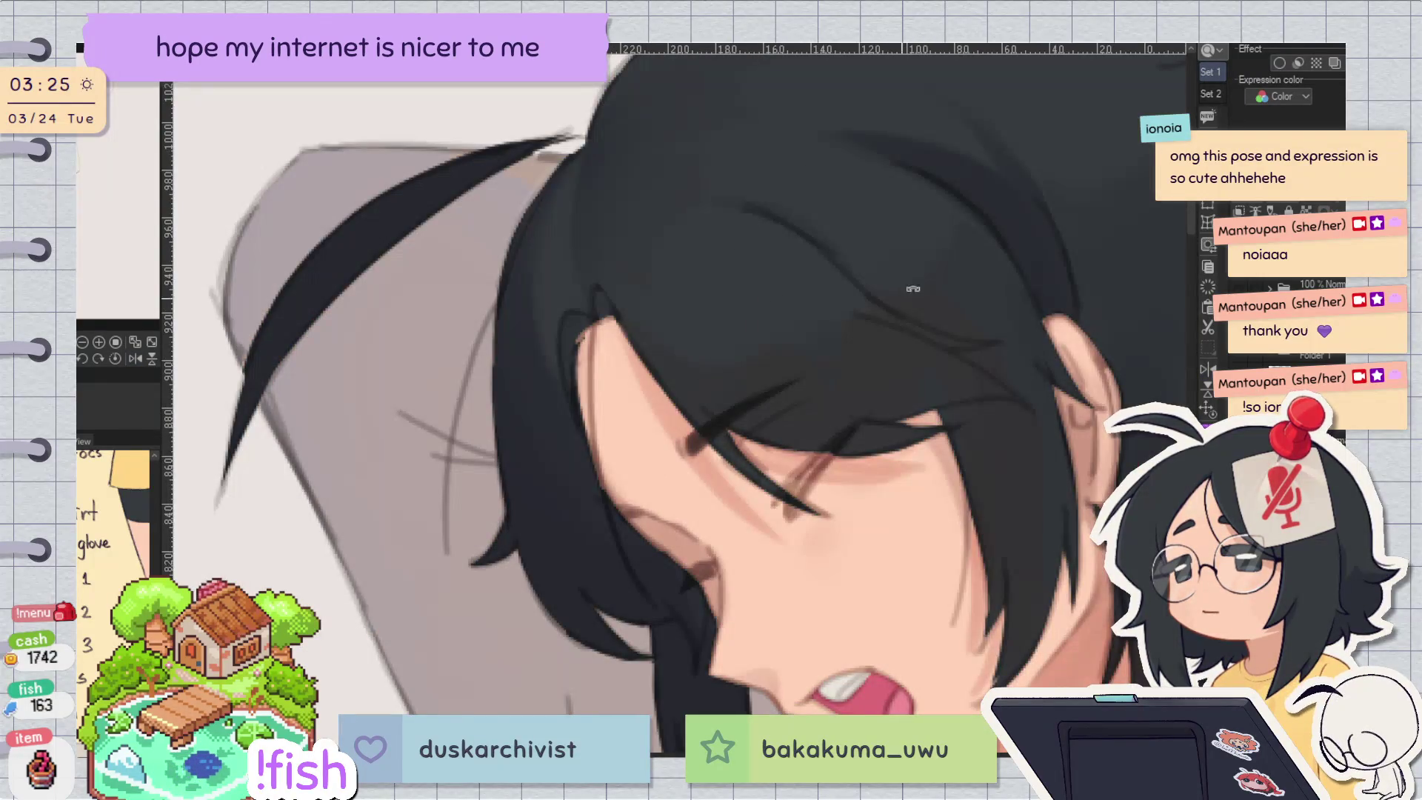
pyautogui.press('h')
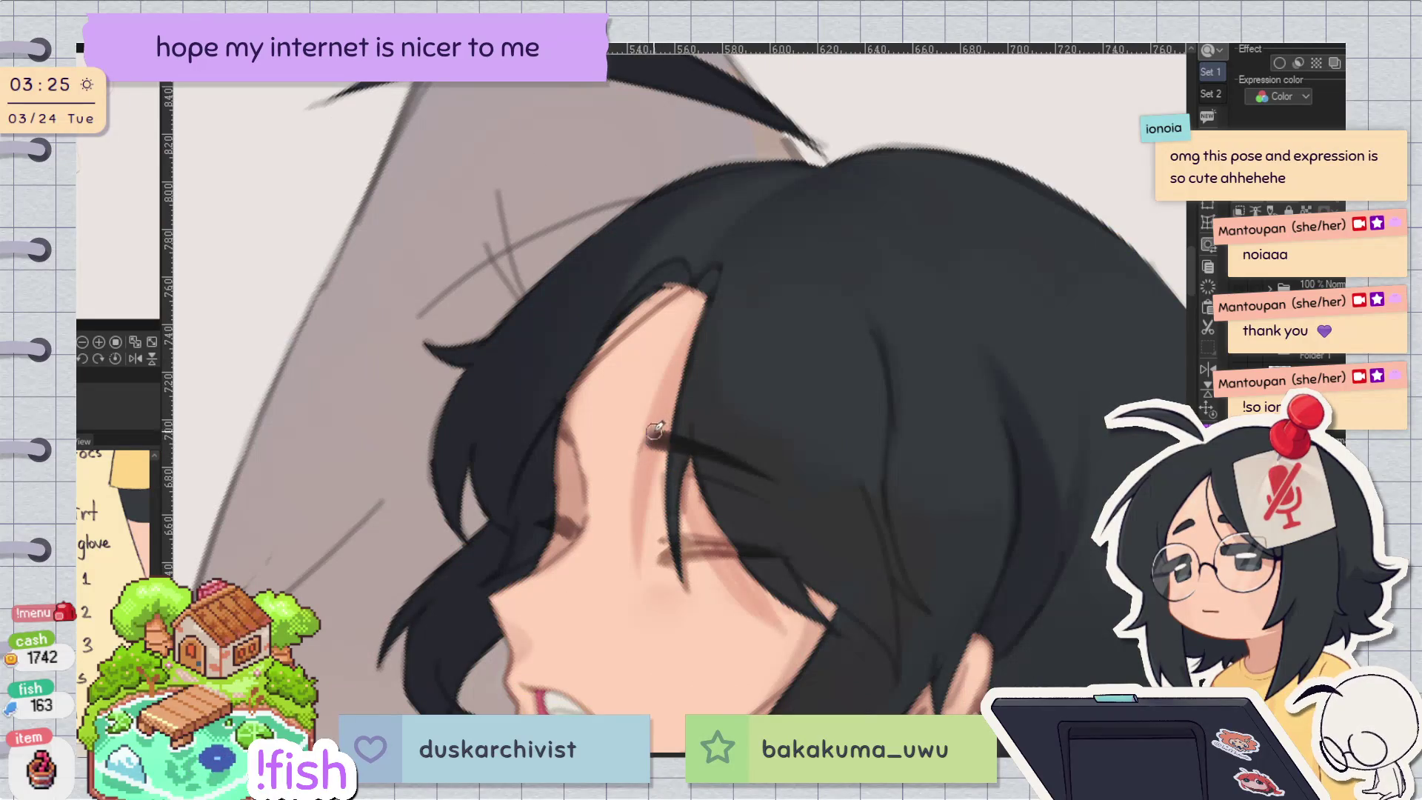
pyautogui.press('h')
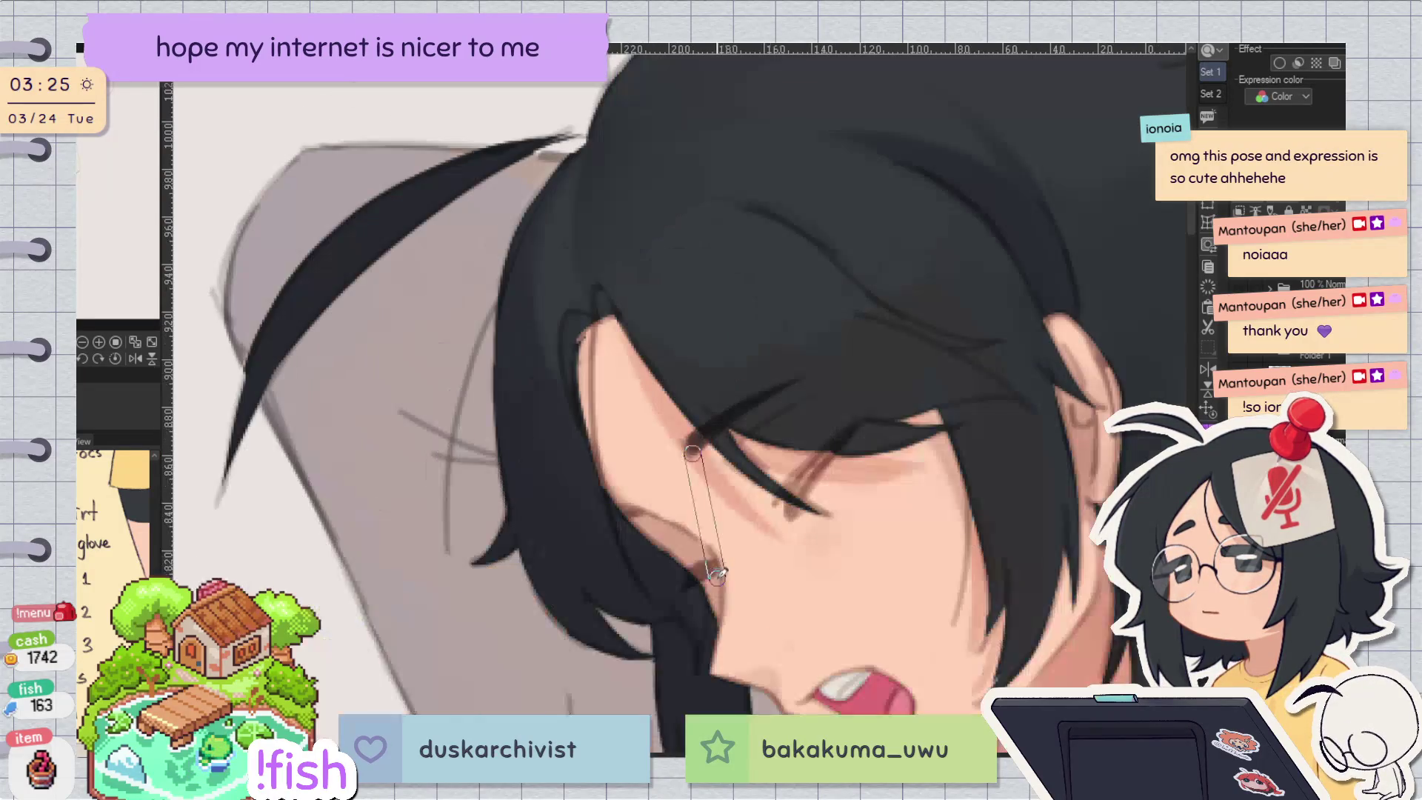
pyautogui.press('h')
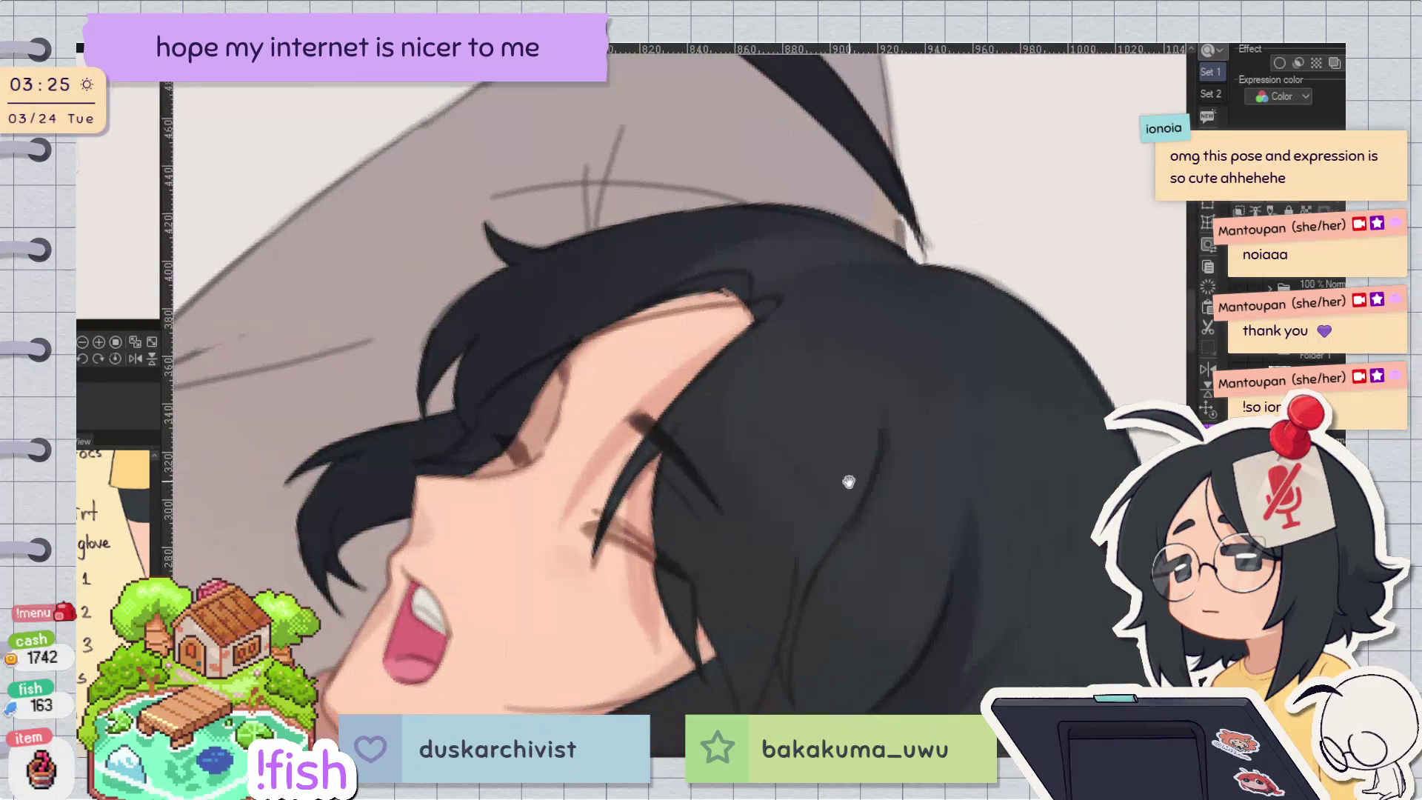
pyautogui.press('h')
pyautogui.press('h')
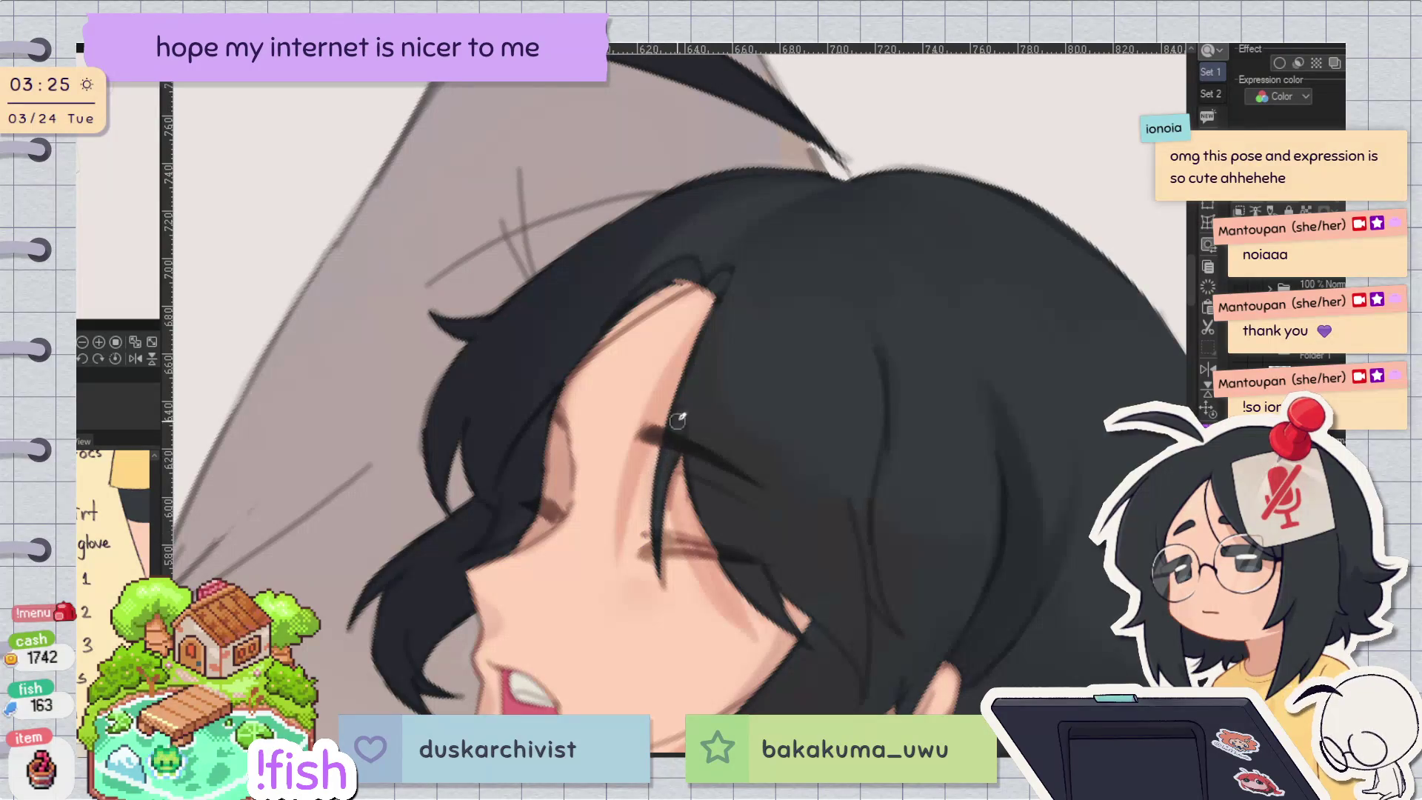
# Step: Draw a thin dark line along the hair strand edge beside the eye, redoing missed strokes
pyautogui.moveTo(693, 345); pyautogui.dragTo(651, 515)
pyautogui.hotkey('ctrl', 'z')
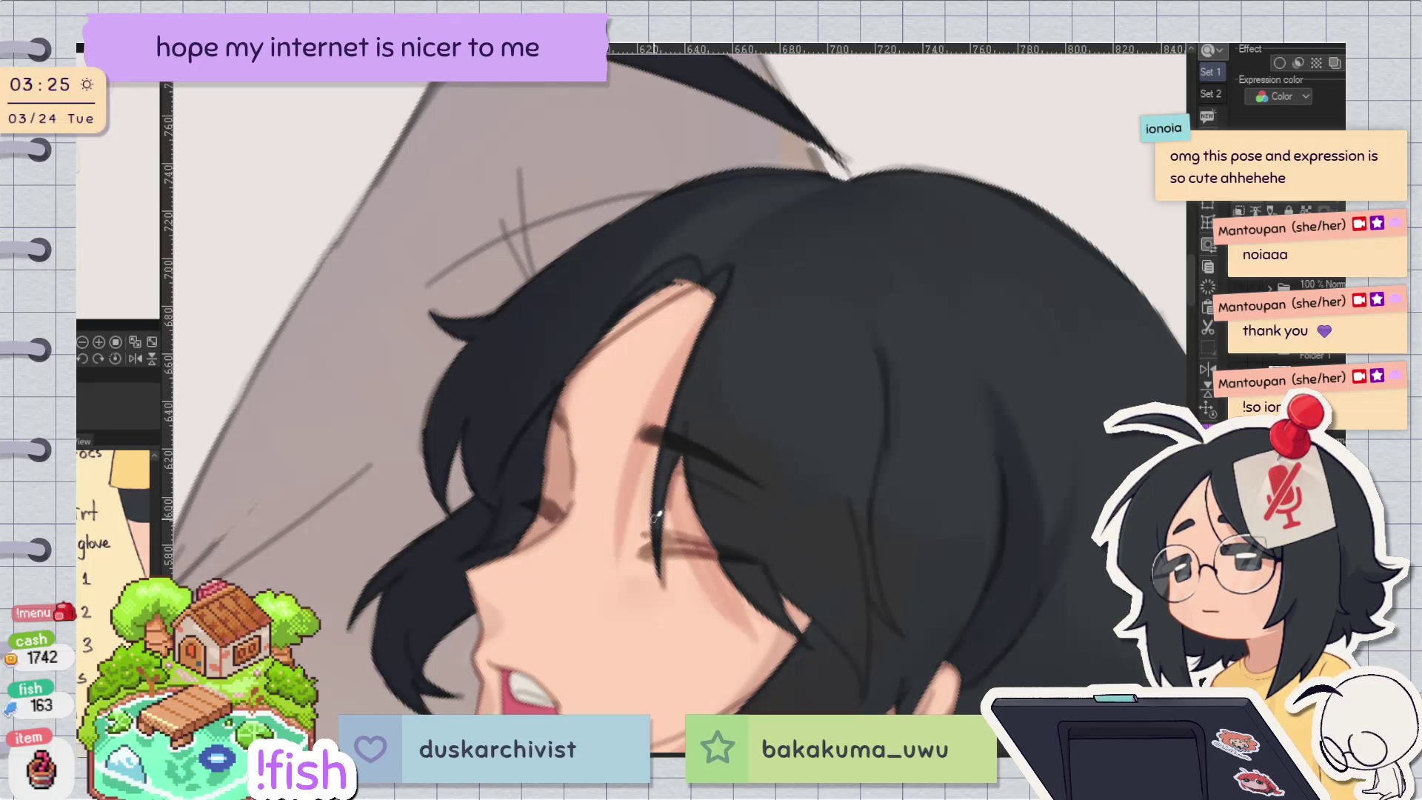
pyautogui.moveTo(667, 452)
pyautogui.mouseDown()
pyautogui.moveTo(661, 567)
pyautogui.moveTo(682, 476)
pyautogui.moveTo(659, 534)
pyautogui.mouseUp()
pyautogui.hotkey('ctrl', 'z')
pyautogui.hotkey('ctrl', 'z')
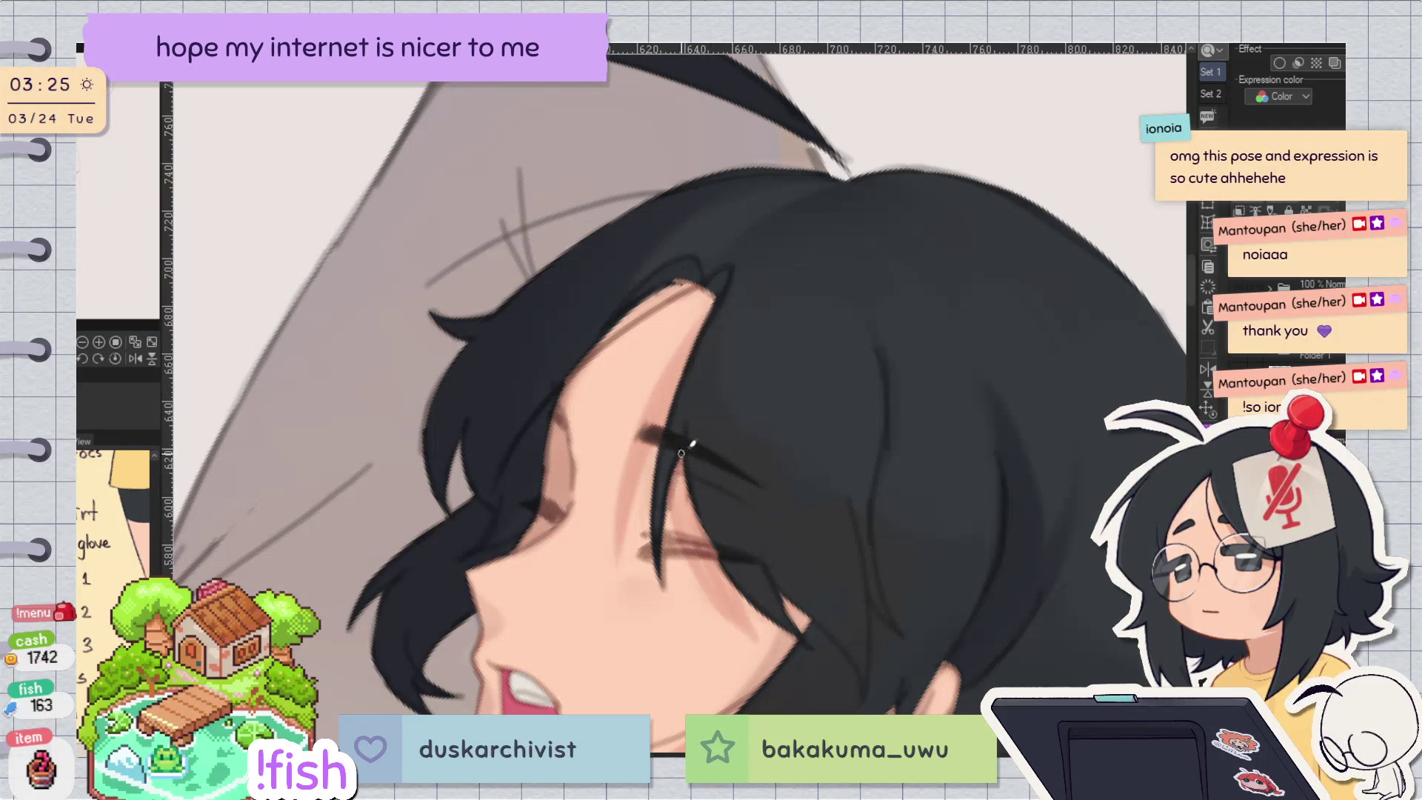
pyautogui.moveTo(681, 462); pyautogui.dragTo(667, 583)
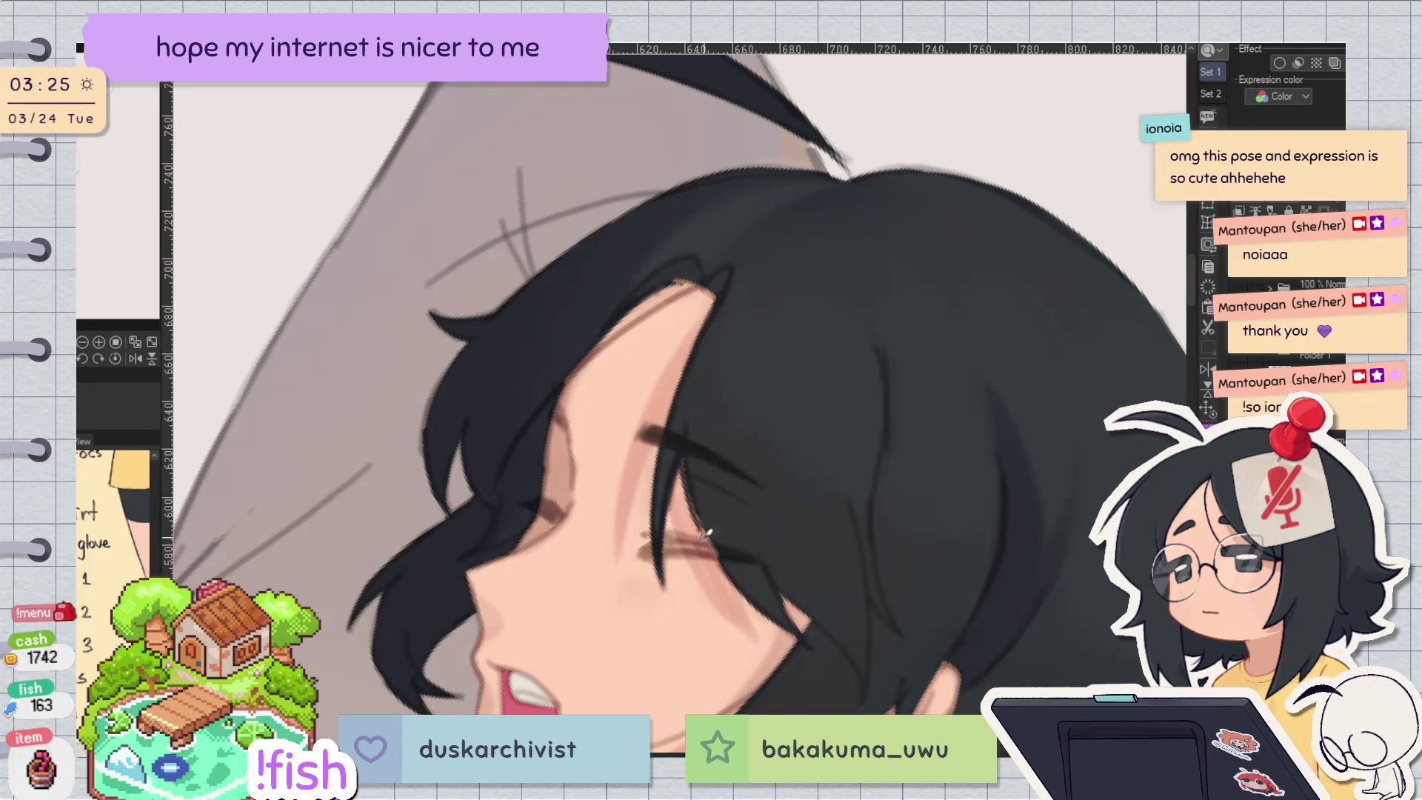
# Step: Rotate and mirror the view to check the eye area, then zoom out to the whole face
pyautogui.press('-')
pyautogui.press('-')
pyautogui.press('-')
pyautogui.moveTo(765, 506); pyautogui.dragTo(848, 624)
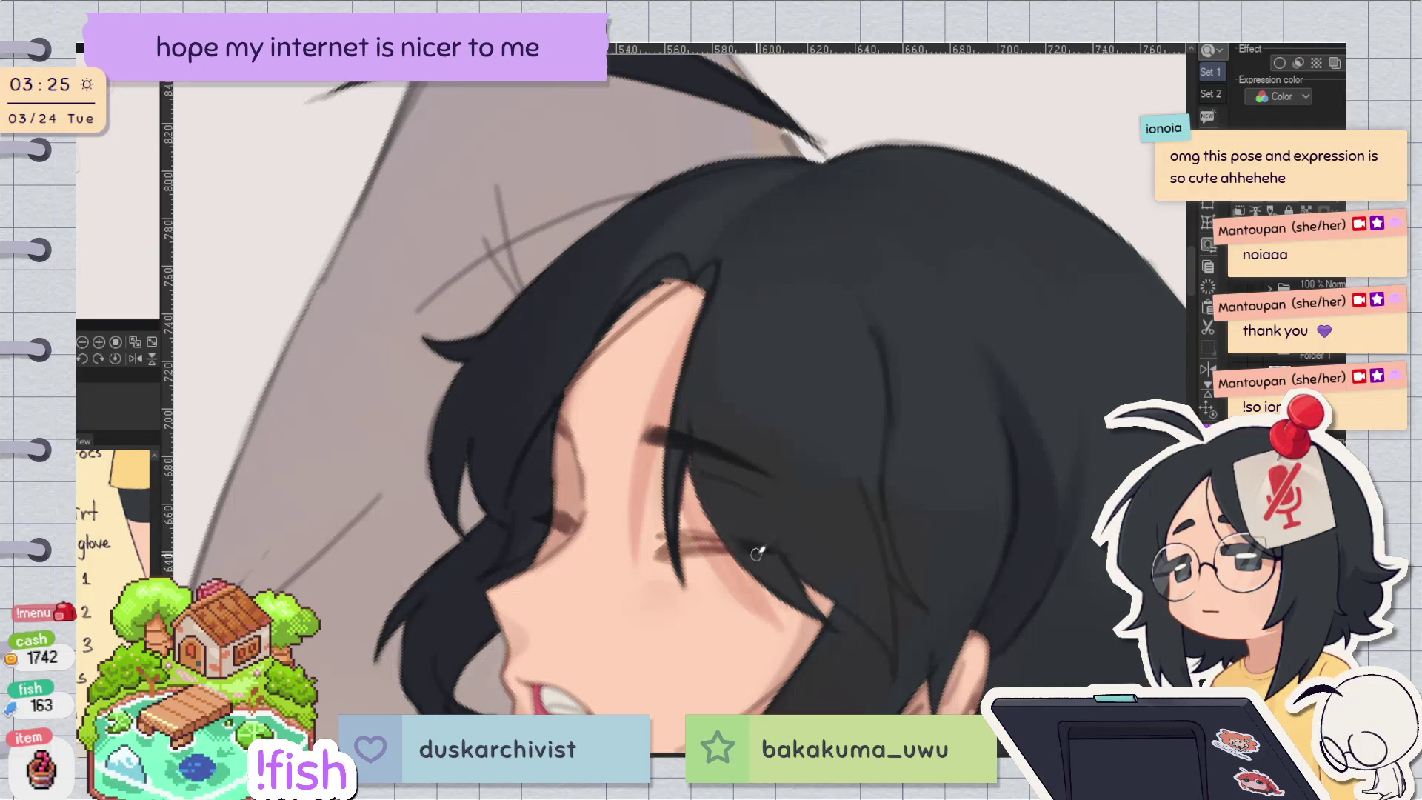
pyautogui.press('h')
pyautogui.press('h')
pyautogui.press('h')
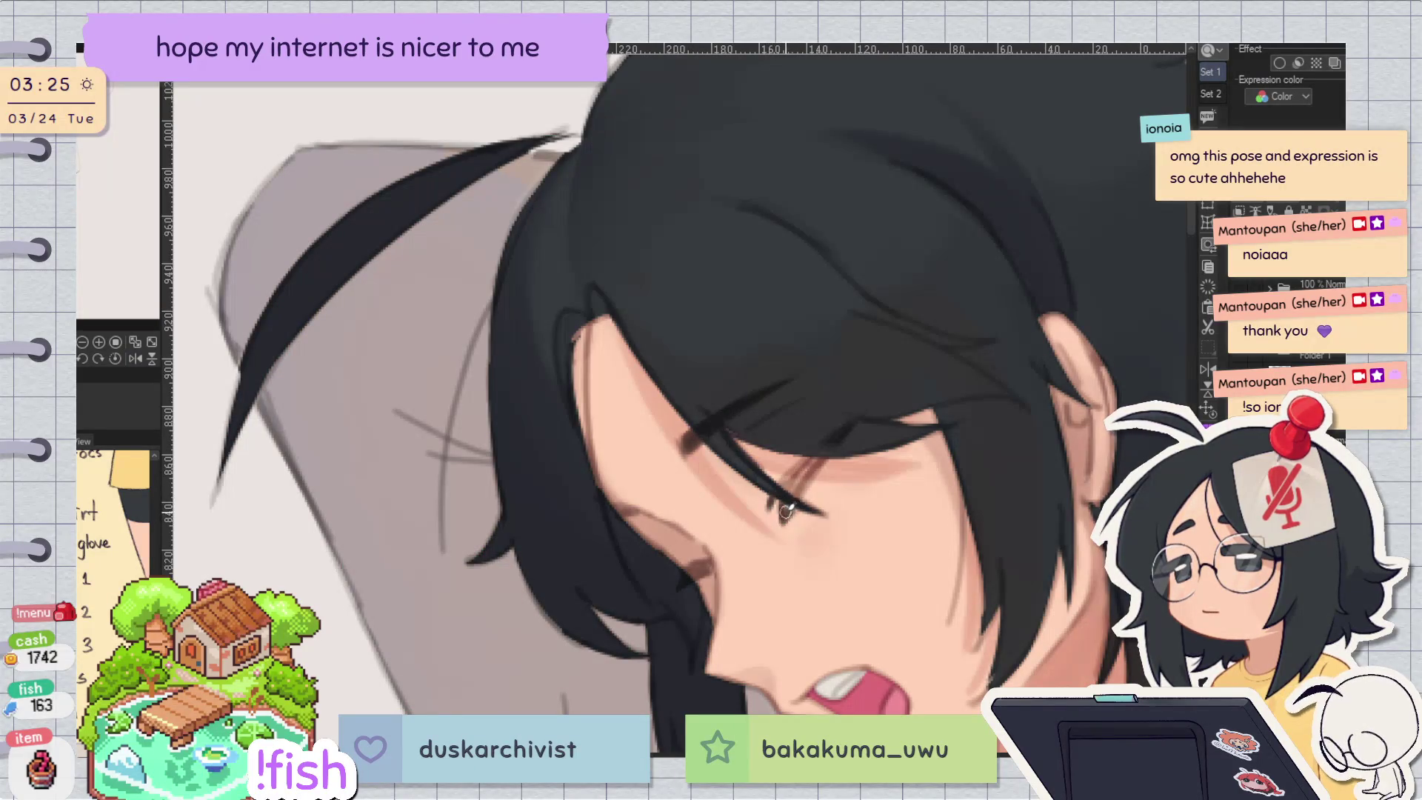
pyautogui.press('h')
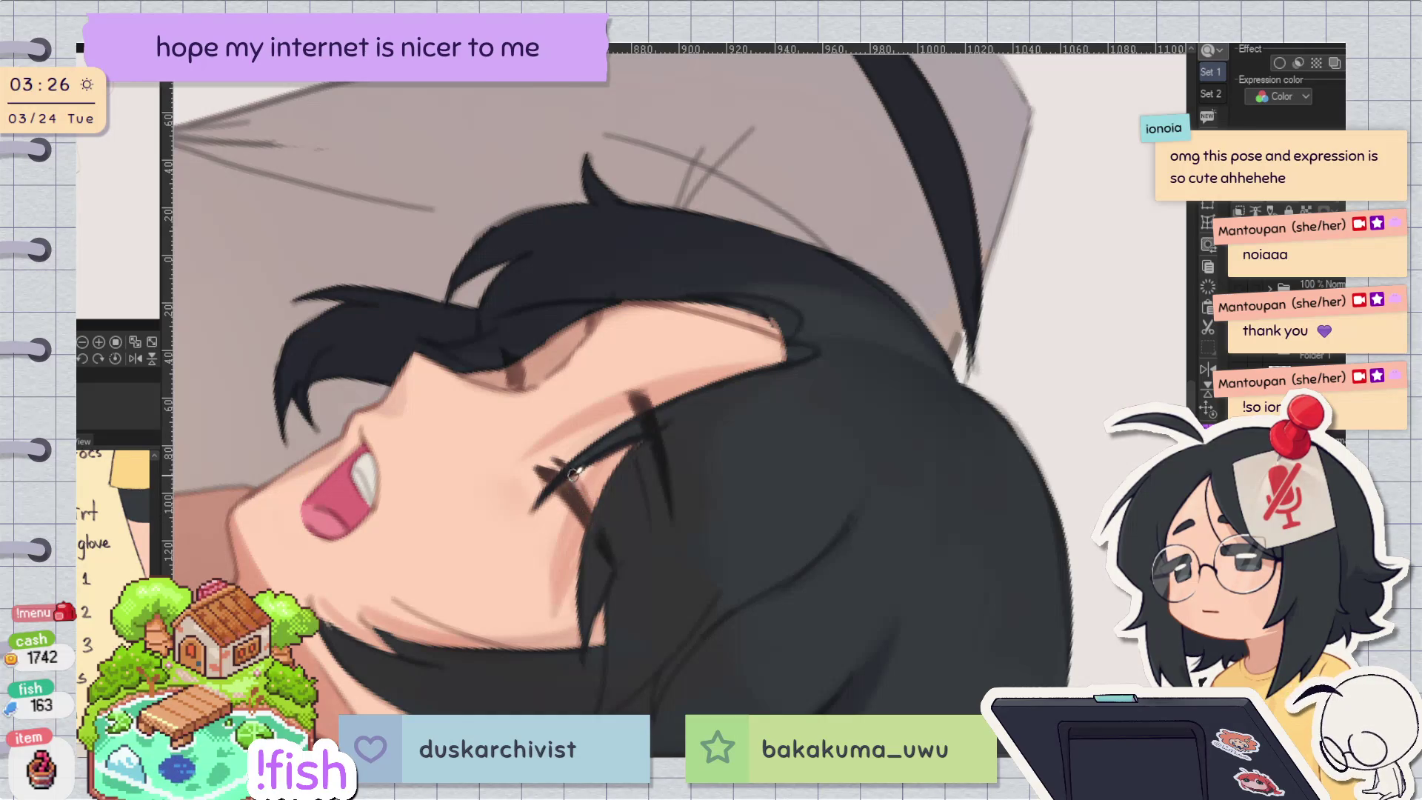
pyautogui.moveTo(594, 454); pyautogui.dragTo(869, 331)
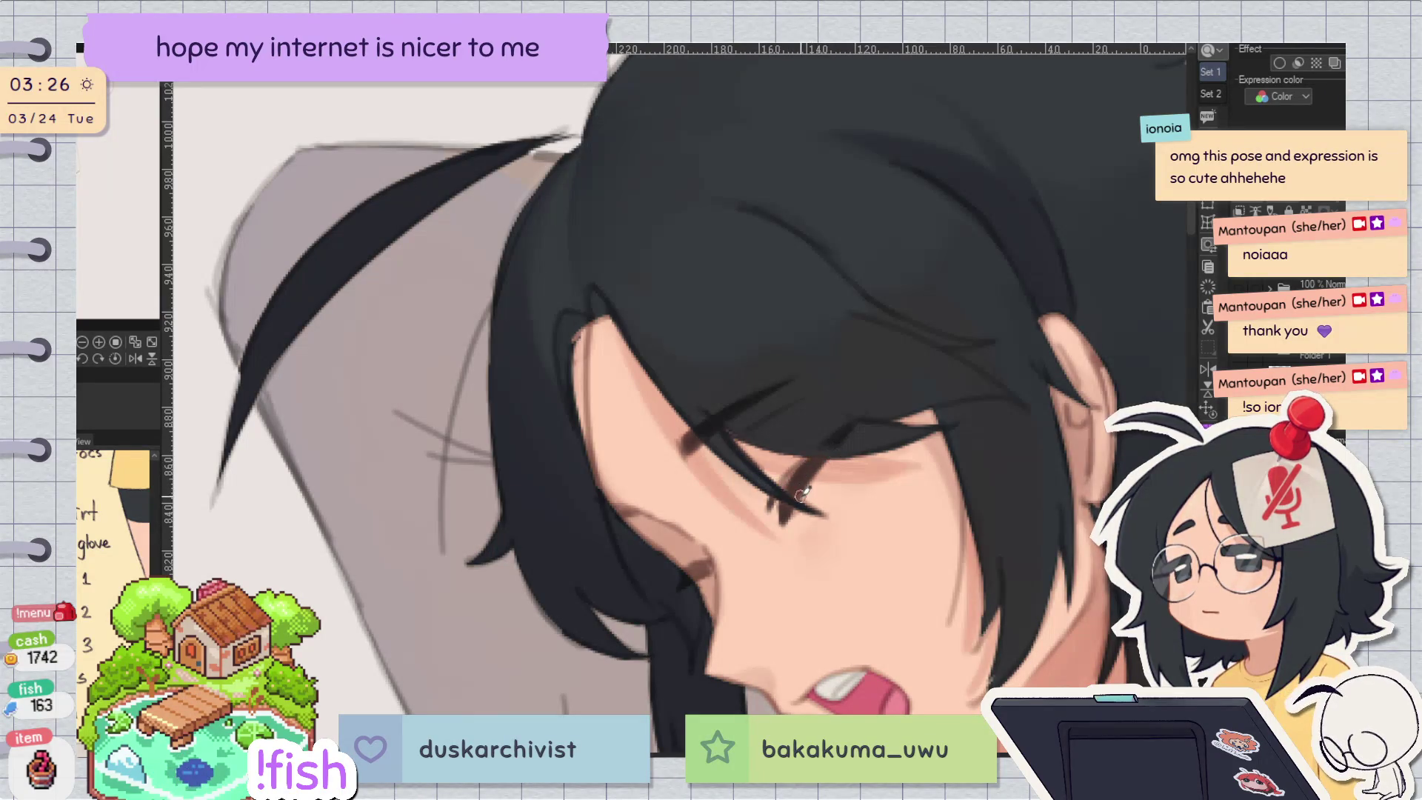
pyautogui.moveTo(887, 285); pyautogui.dragTo(688, 440)
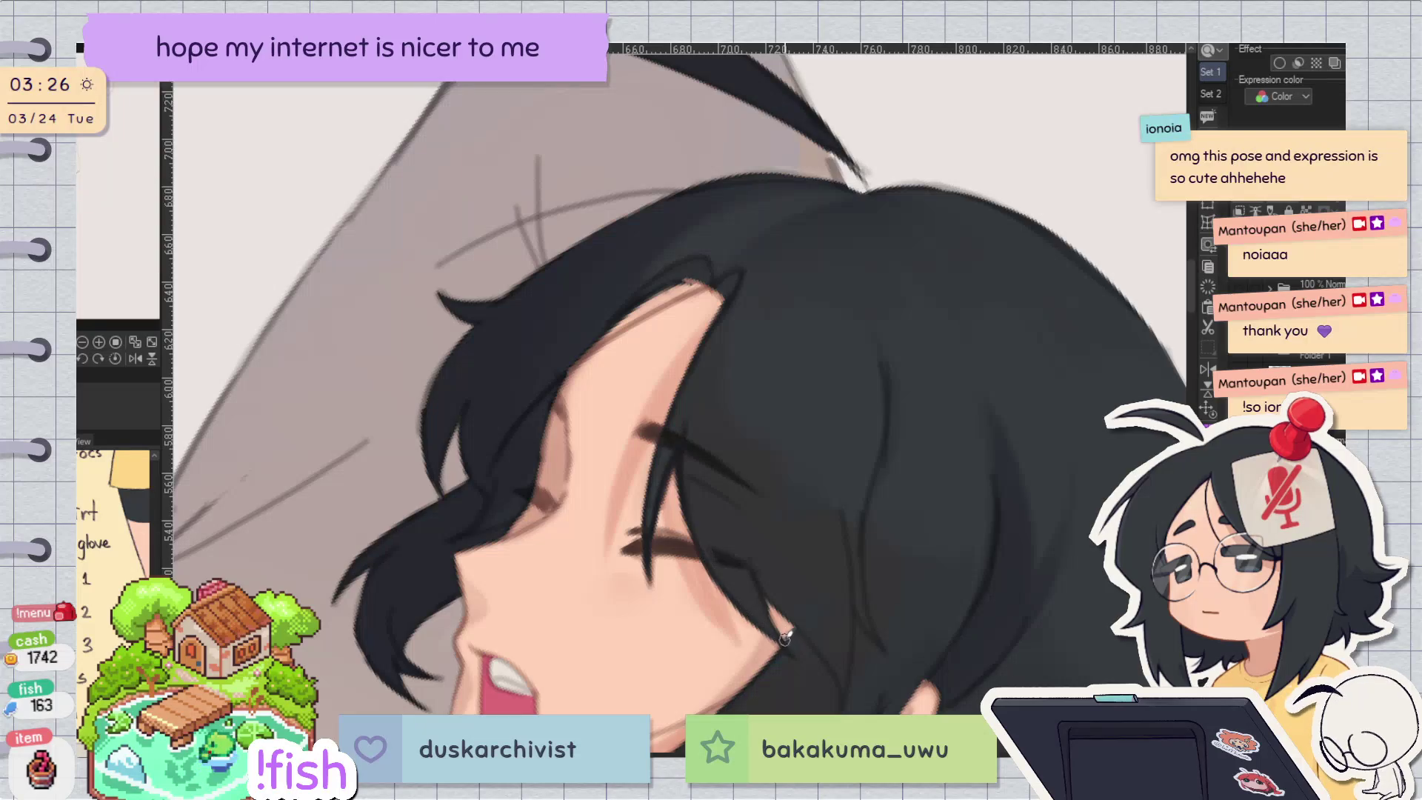
pyautogui.hotkey('ctrl', 'z')
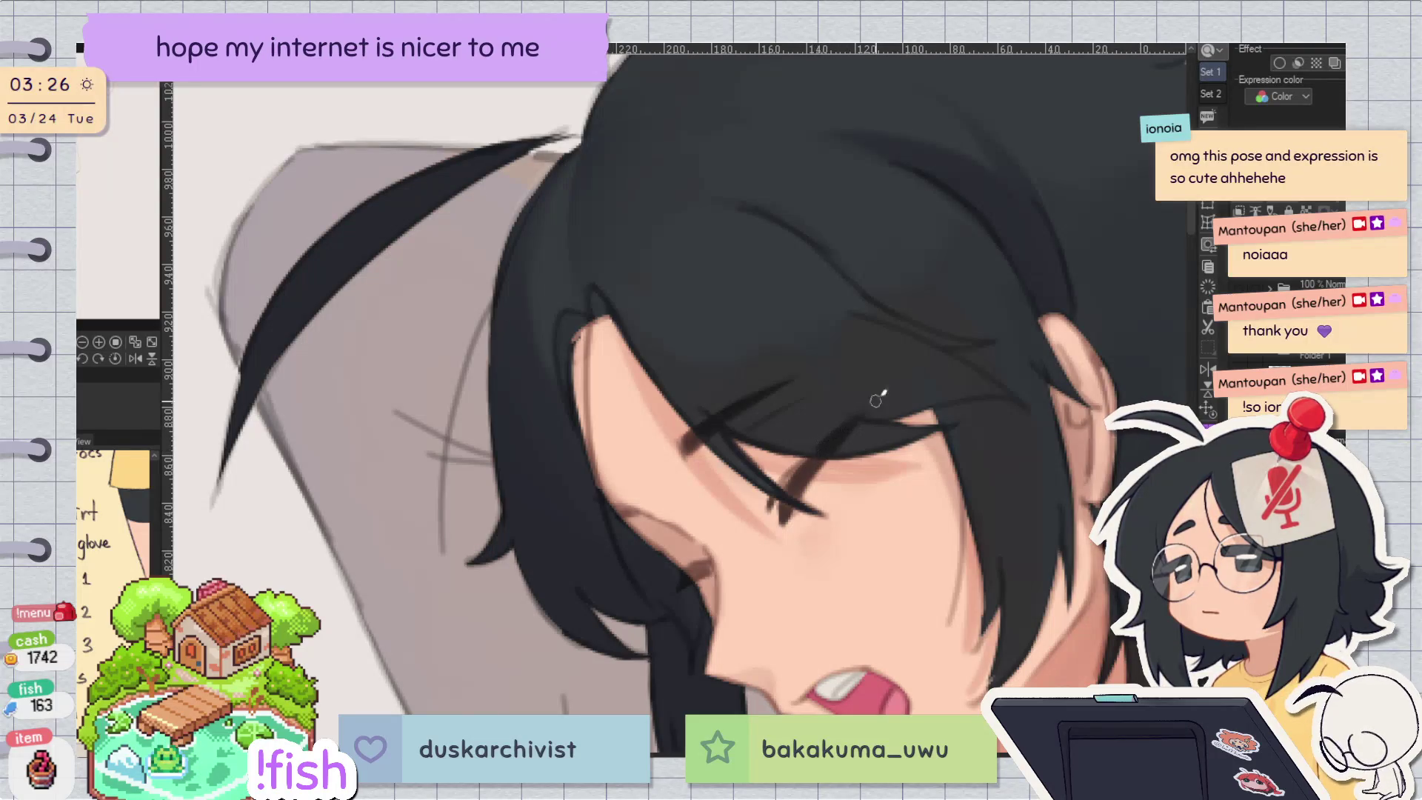
pyautogui.moveTo(903, 377); pyautogui.dragTo(667, 482)
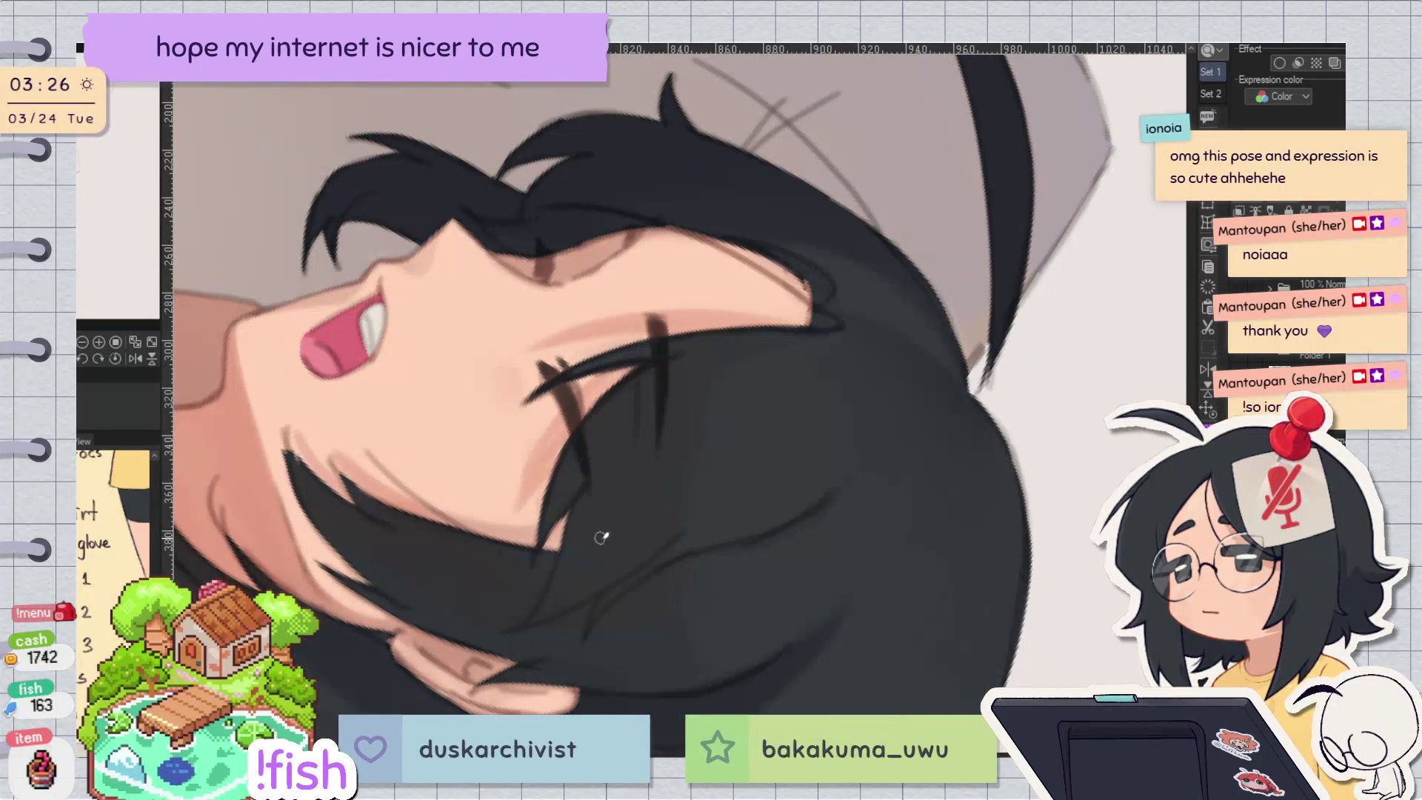
pyautogui.hotkey('ctrl', 'z')
pyautogui.moveTo(904, 235)
pyautogui.mouseDown()
pyautogui.moveTo(768, 195)
pyautogui.moveTo(784, 335)
pyautogui.mouseUp()
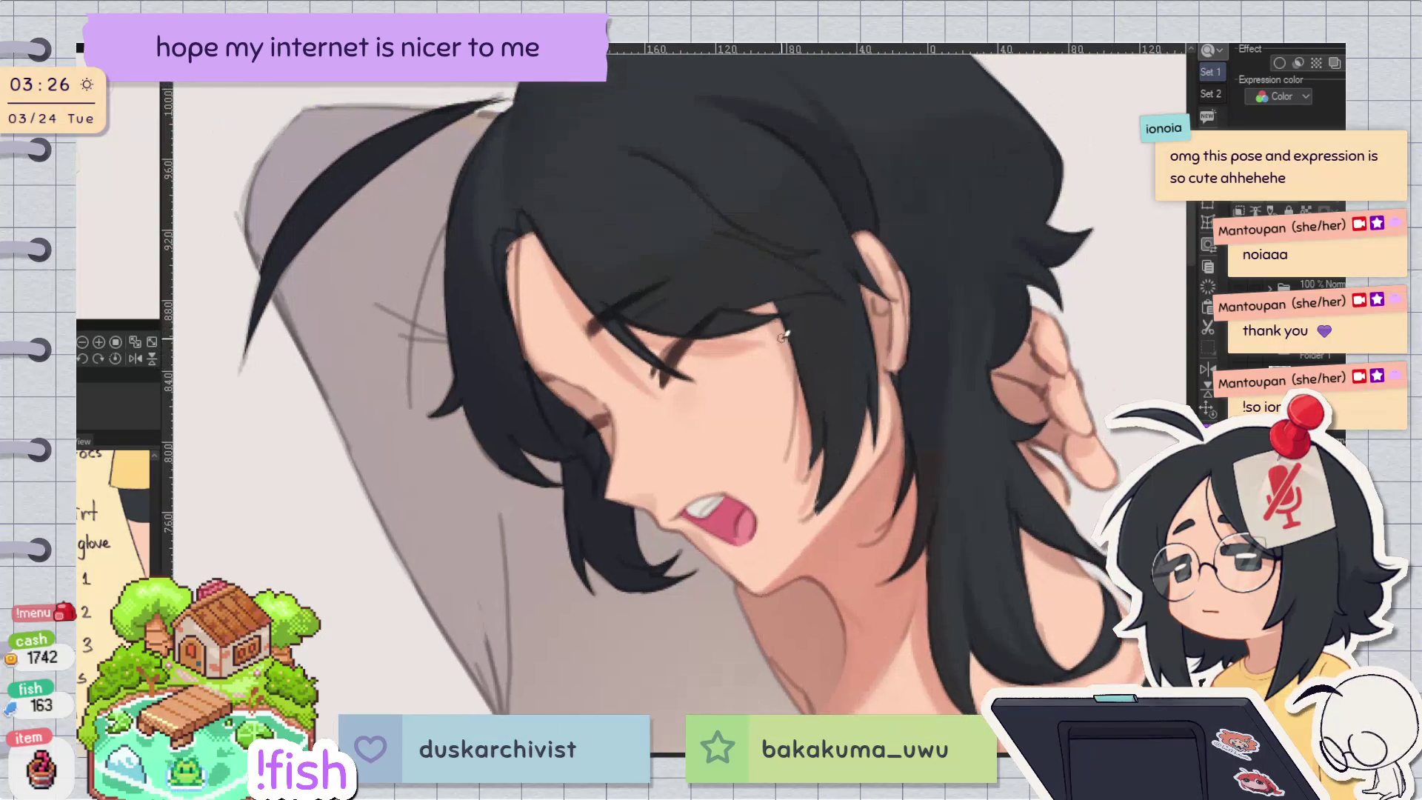
# Step: Mirror the face view back and forth, briefly turning it upside down, to check the hair shading
pyautogui.press('h')
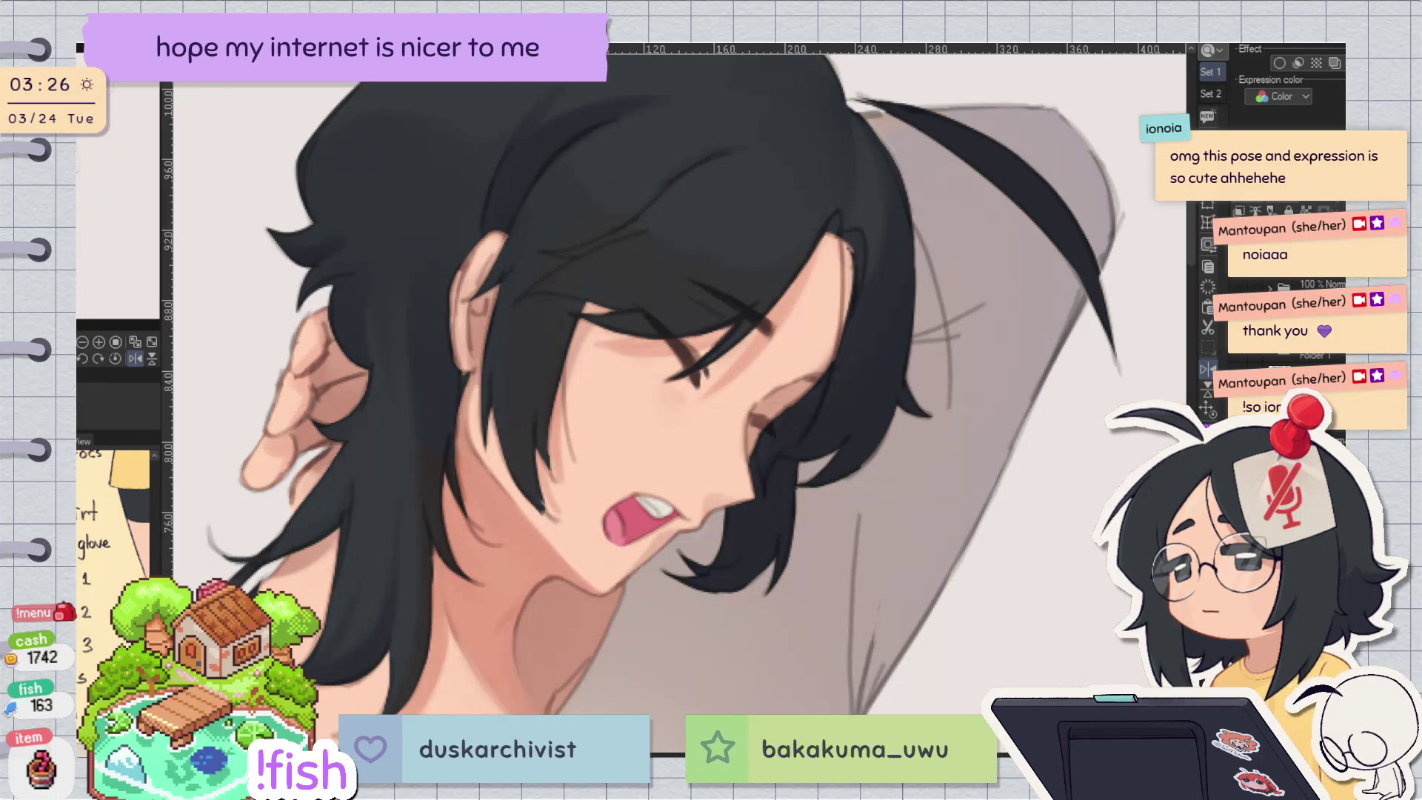
pyautogui.press('h')
pyautogui.press('h')
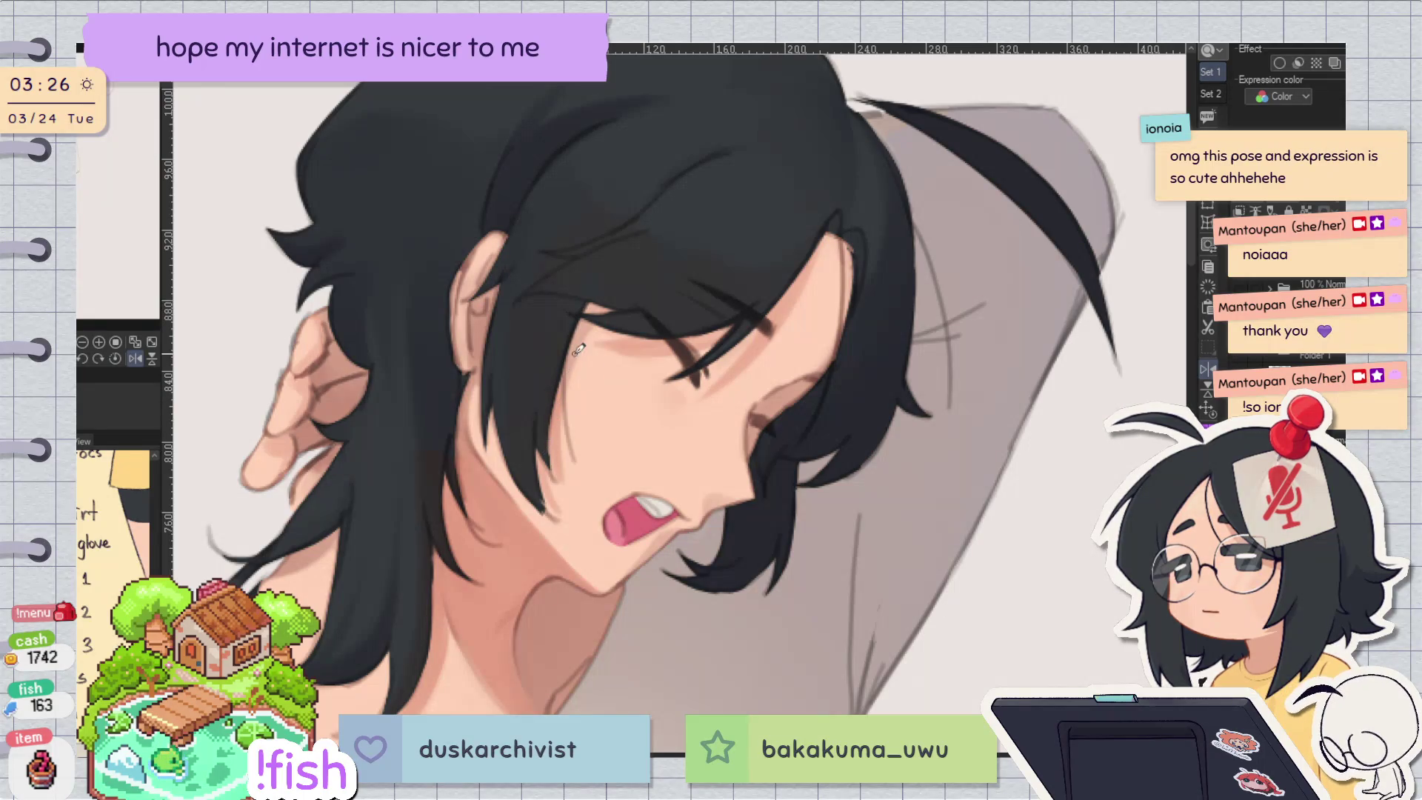
pyautogui.press('h')
pyautogui.press('h')
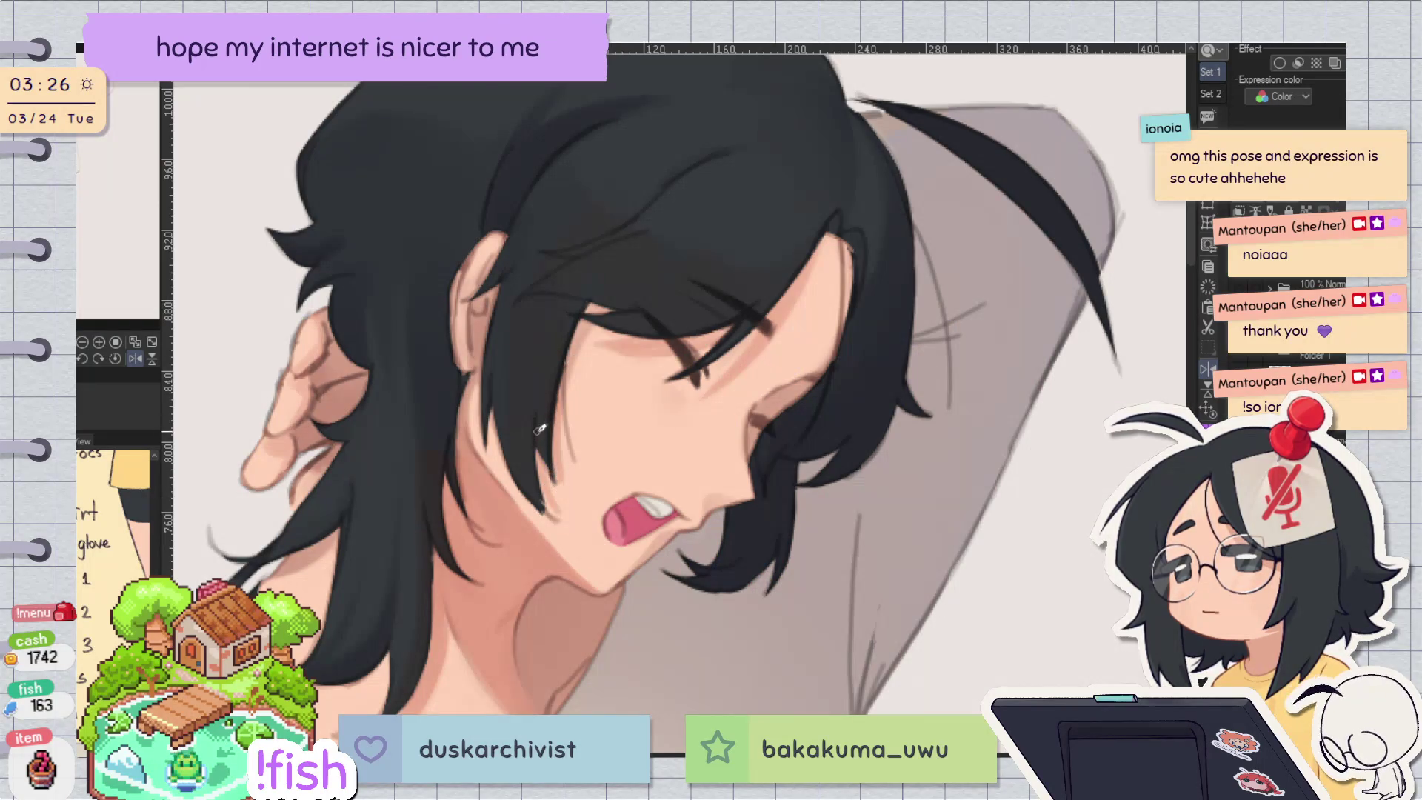
pyautogui.press('h')
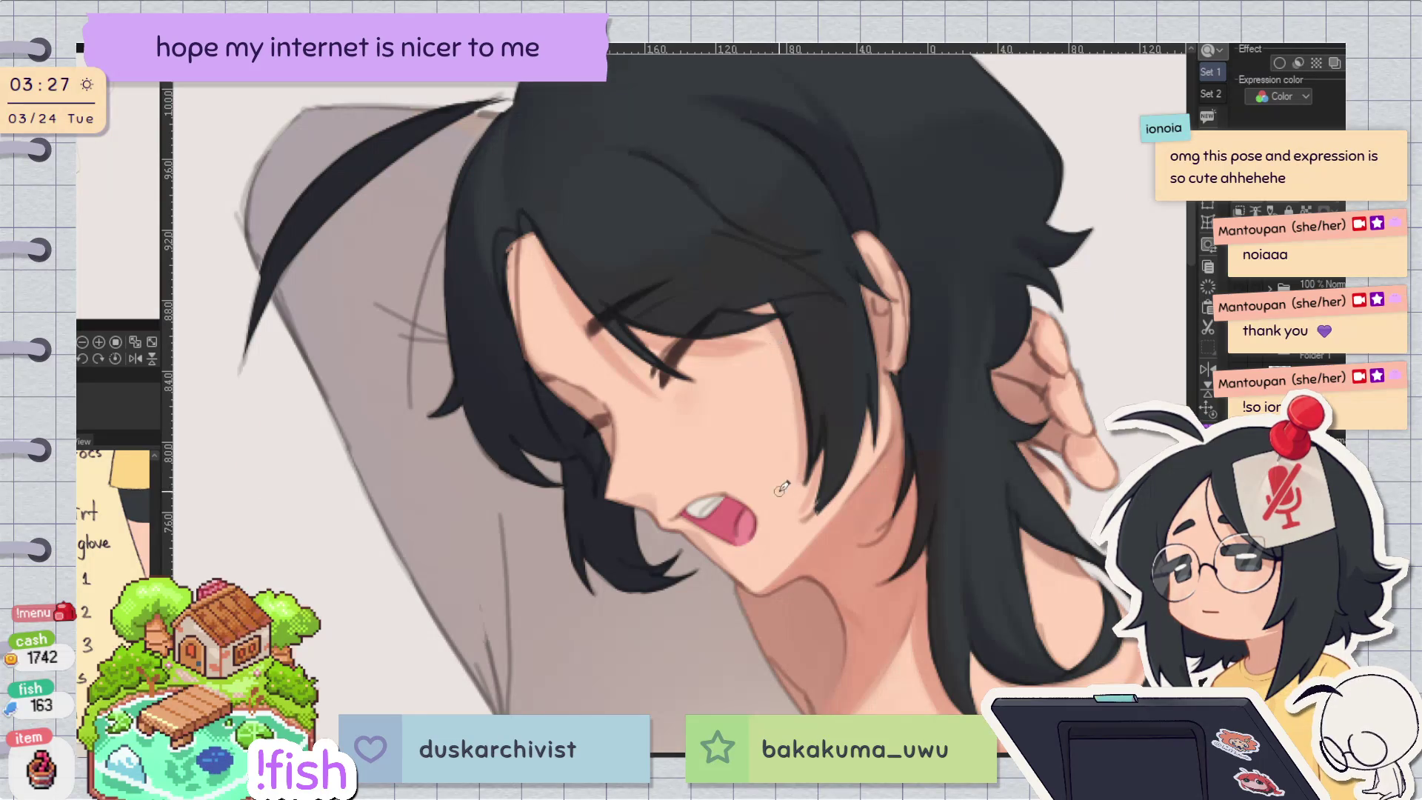
pyautogui.press('h')
pyautogui.press('v')
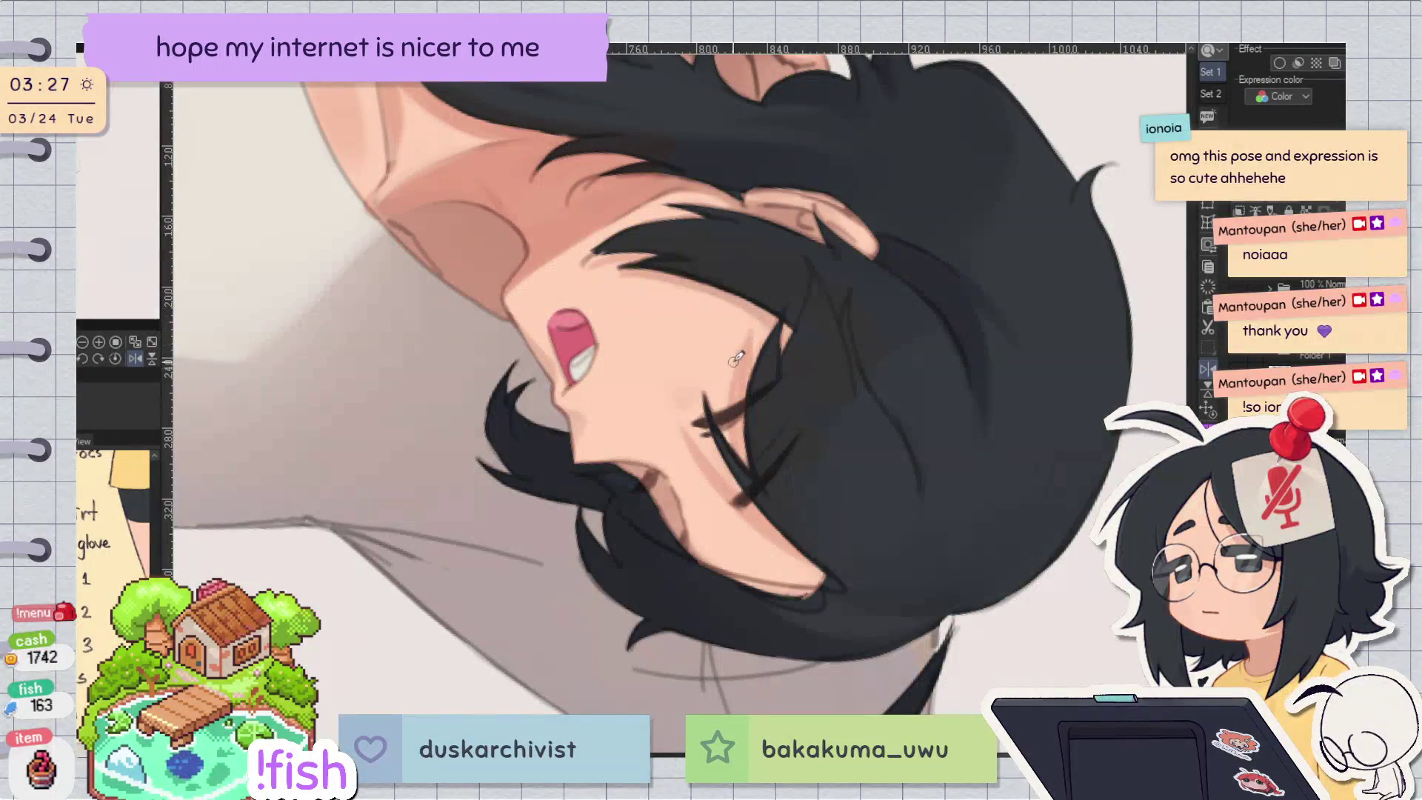
pyautogui.press('v')
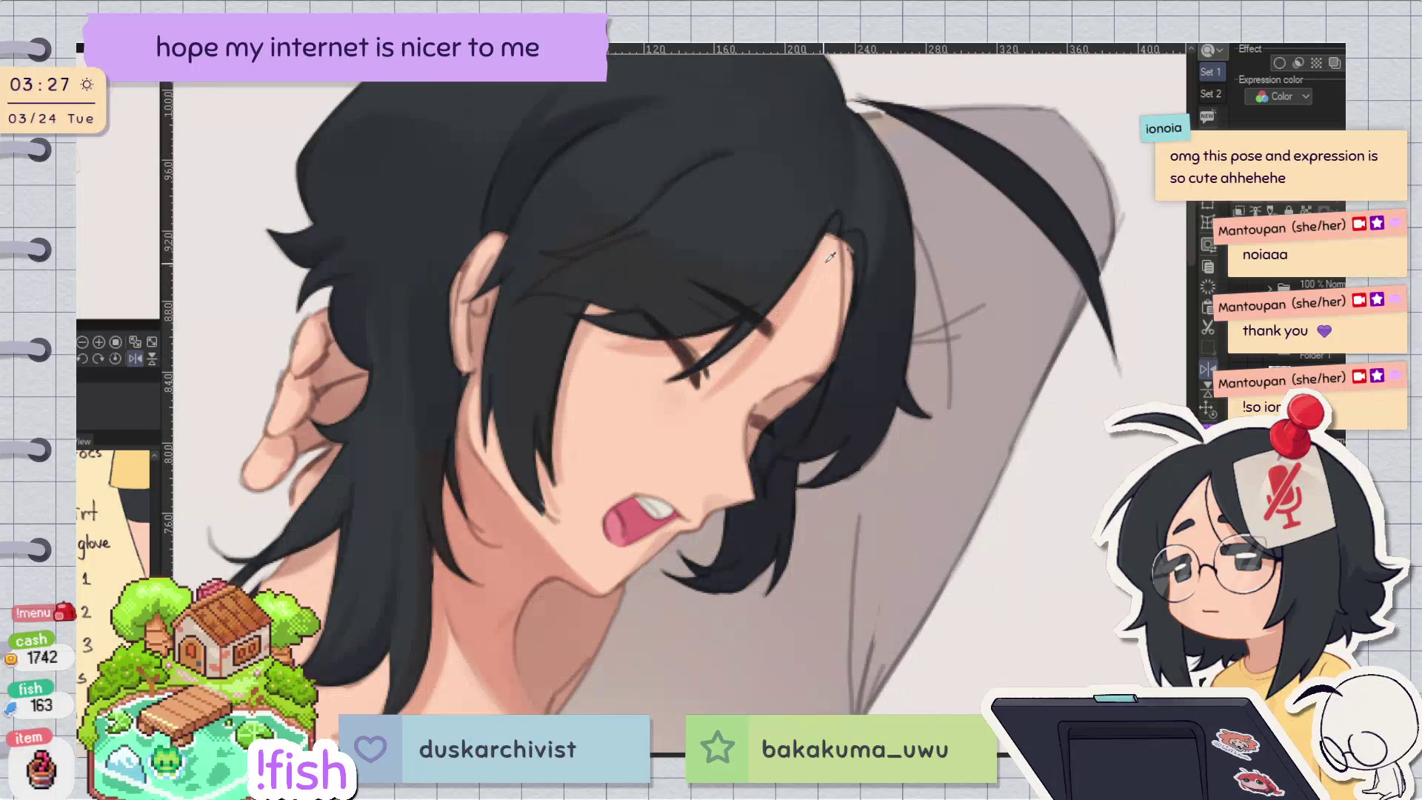
# Step: Continue comparing the face and hair in mirrored and normal orientations
pyautogui.press('h')
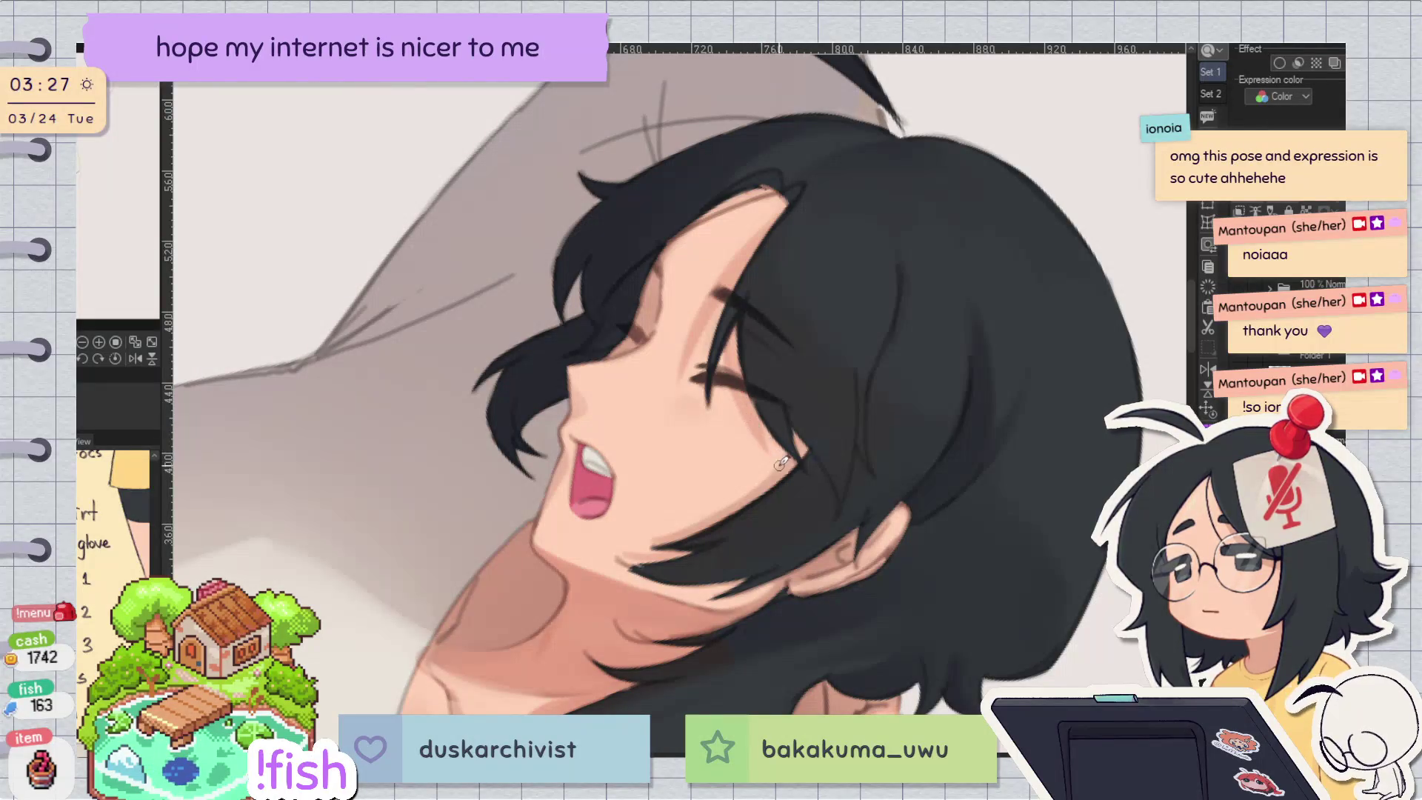
pyautogui.press('h')
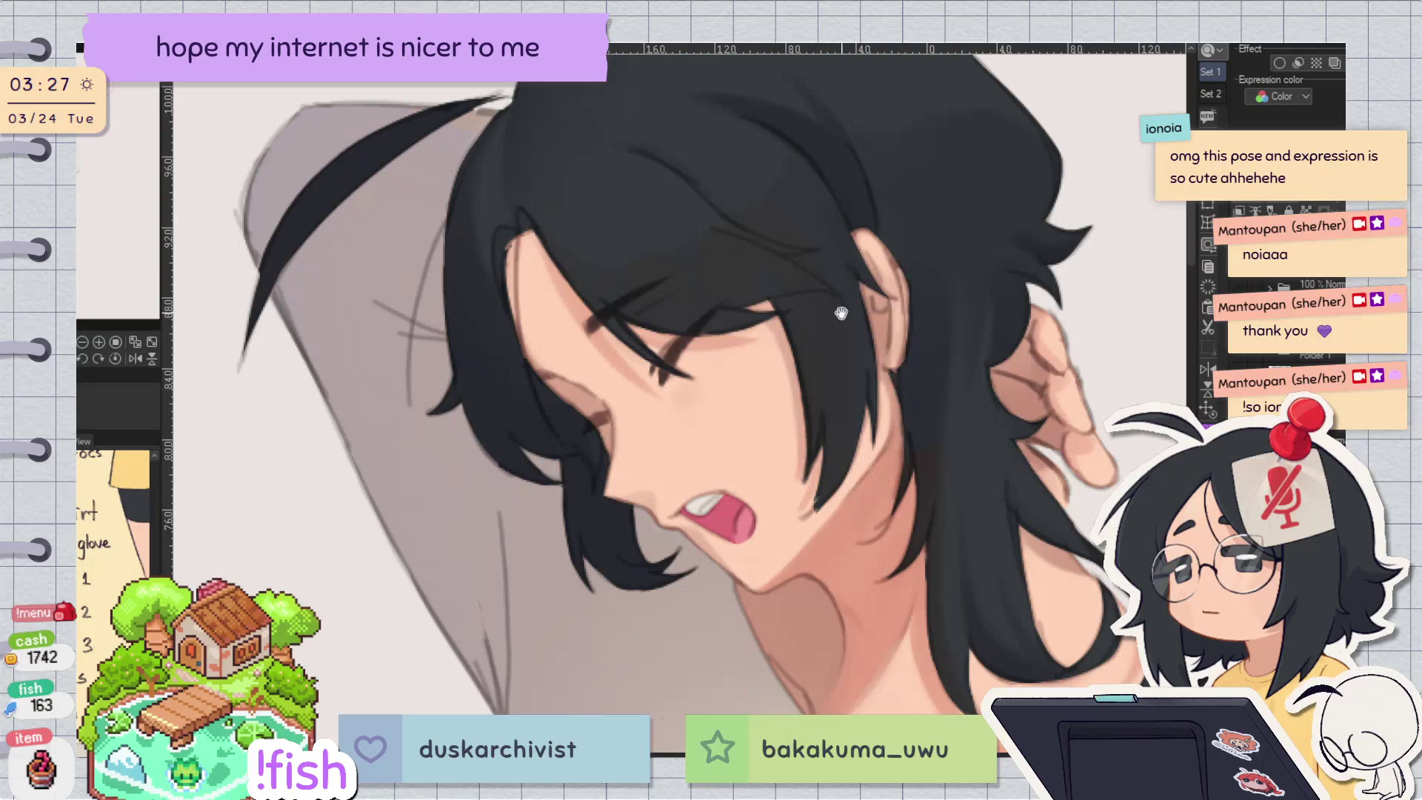
pyautogui.press('h')
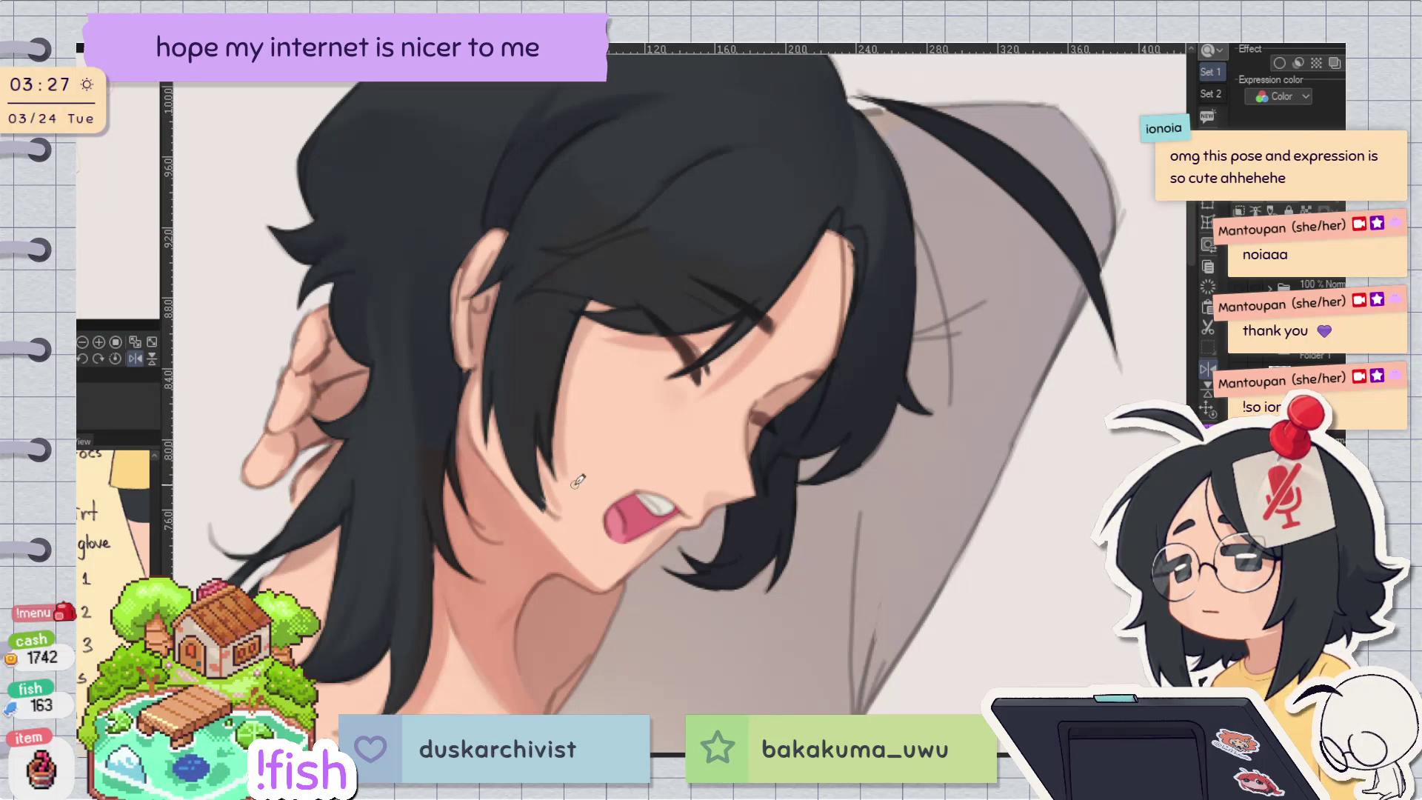
pyautogui.press('h')
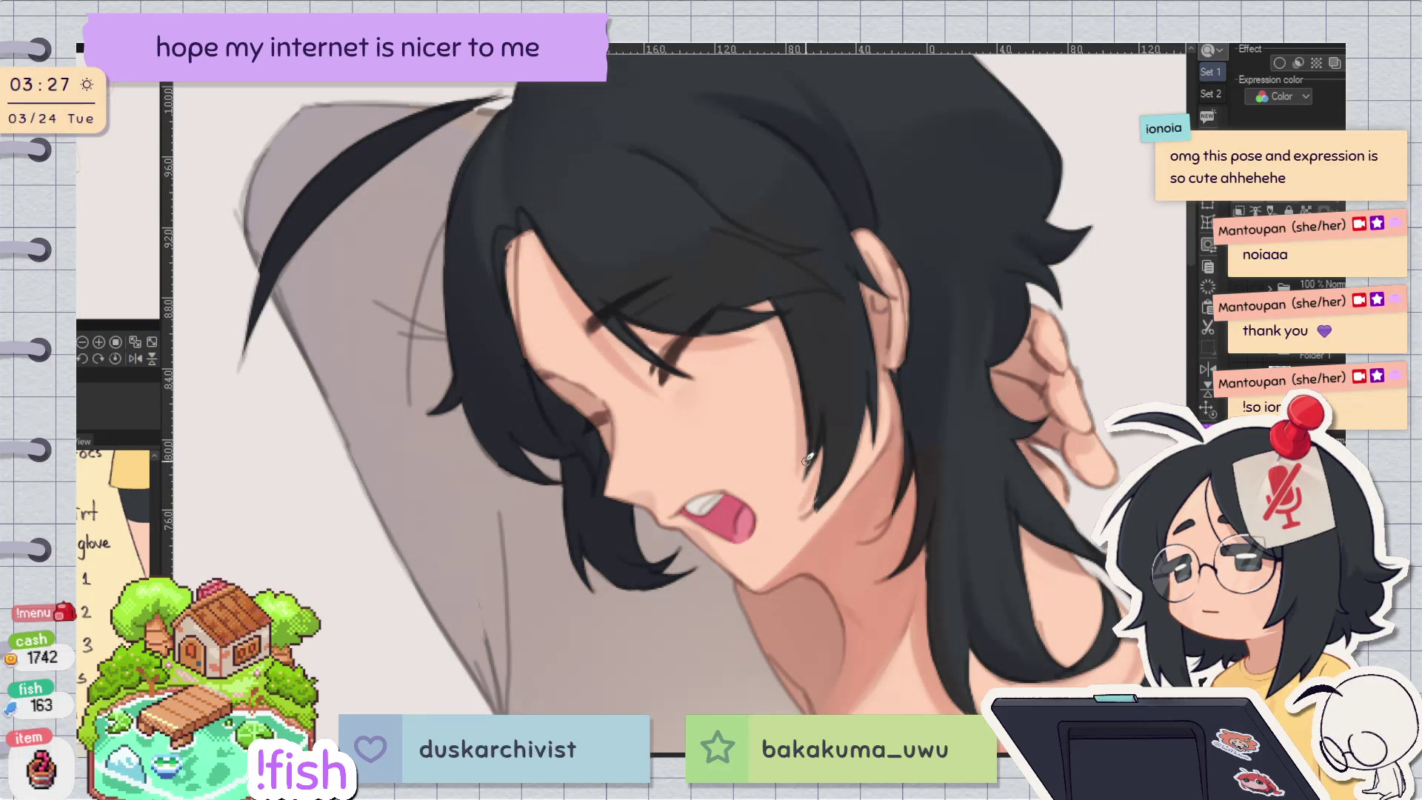
pyautogui.press('h')
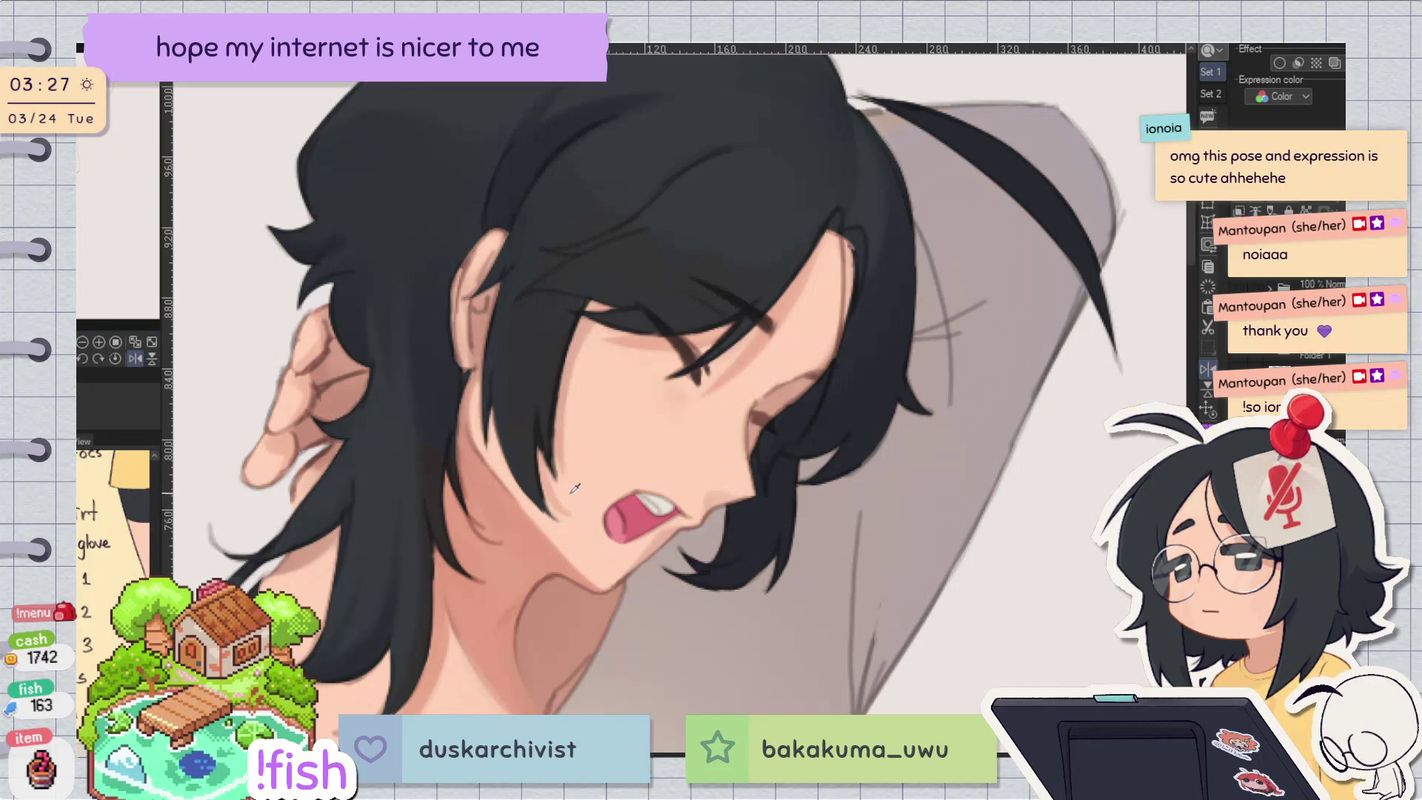
pyautogui.press('h')
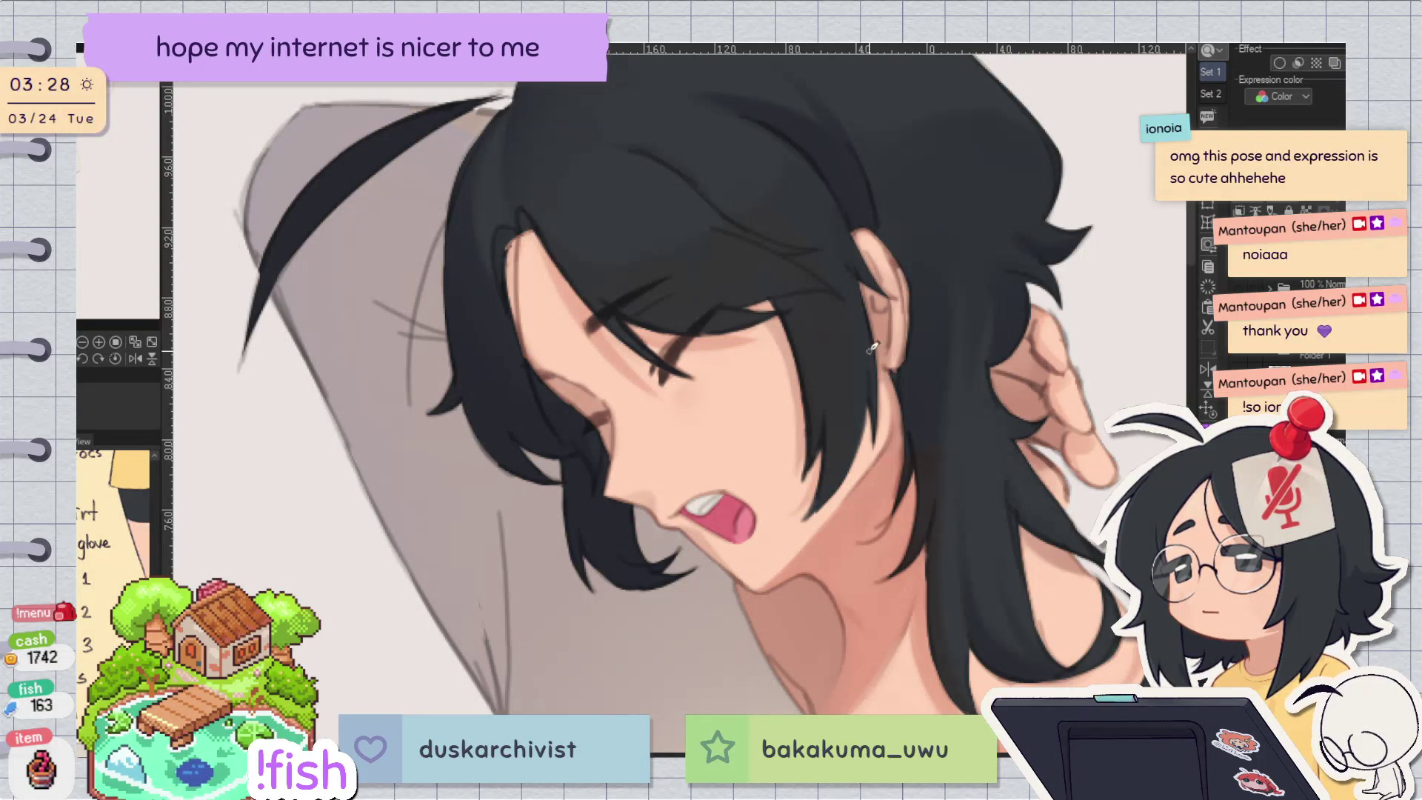
# Step: Lengthen and darken the black hair strand tip near the cheek with one short pen stroke
pyautogui.press('h')
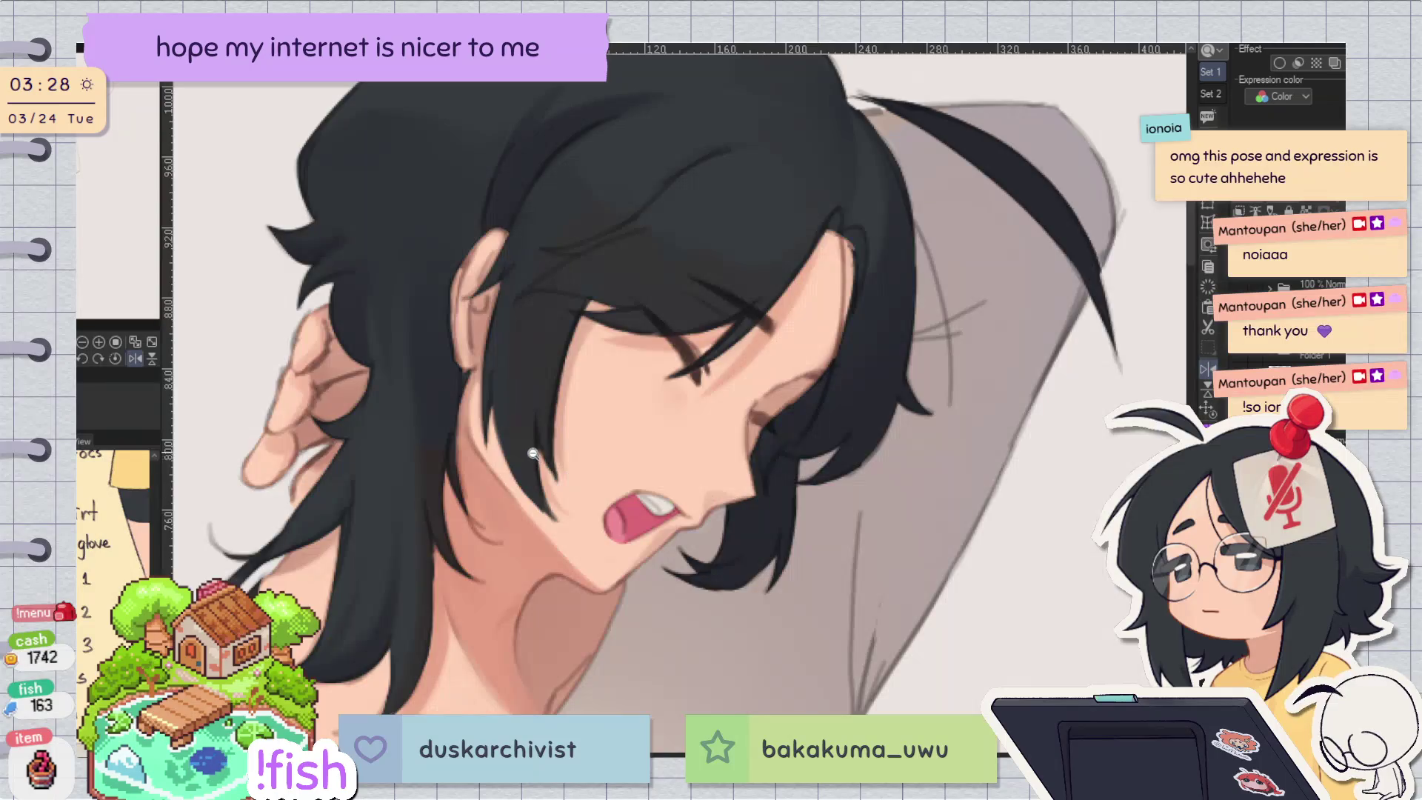
pyautogui.scroll(2, 798, 477)
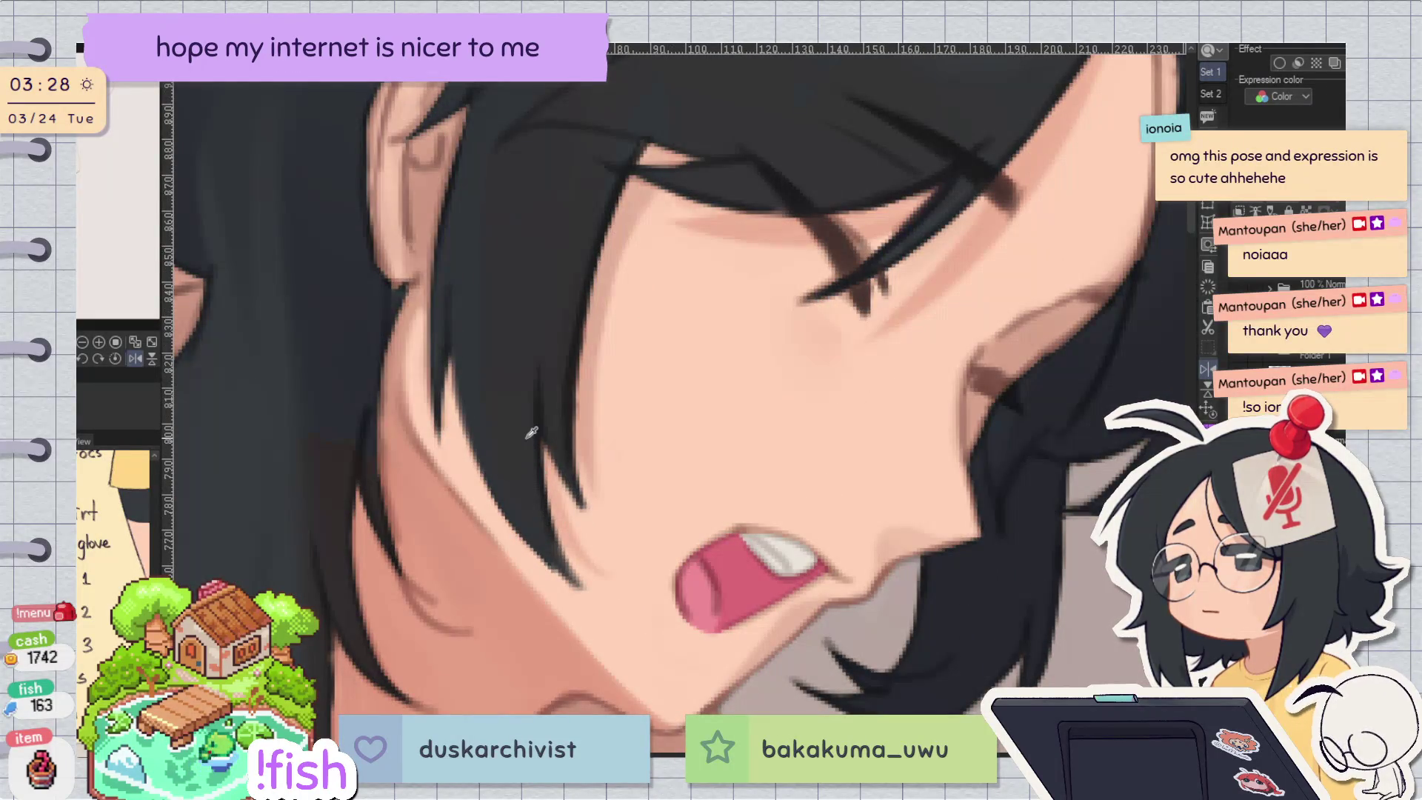
pyautogui.moveTo(559, 522); pyautogui.dragTo(581, 572)
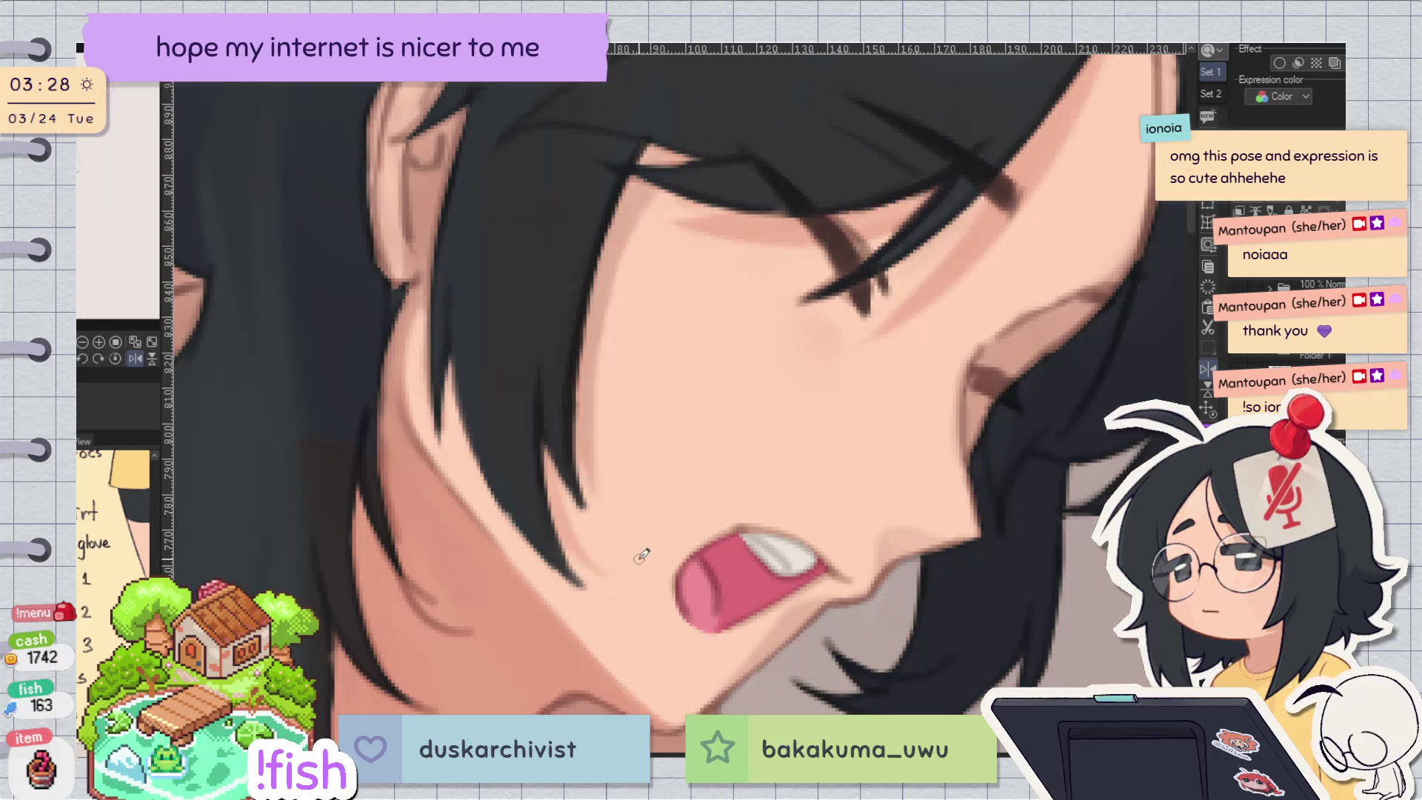
pyautogui.scroll(-3, 863, 341)
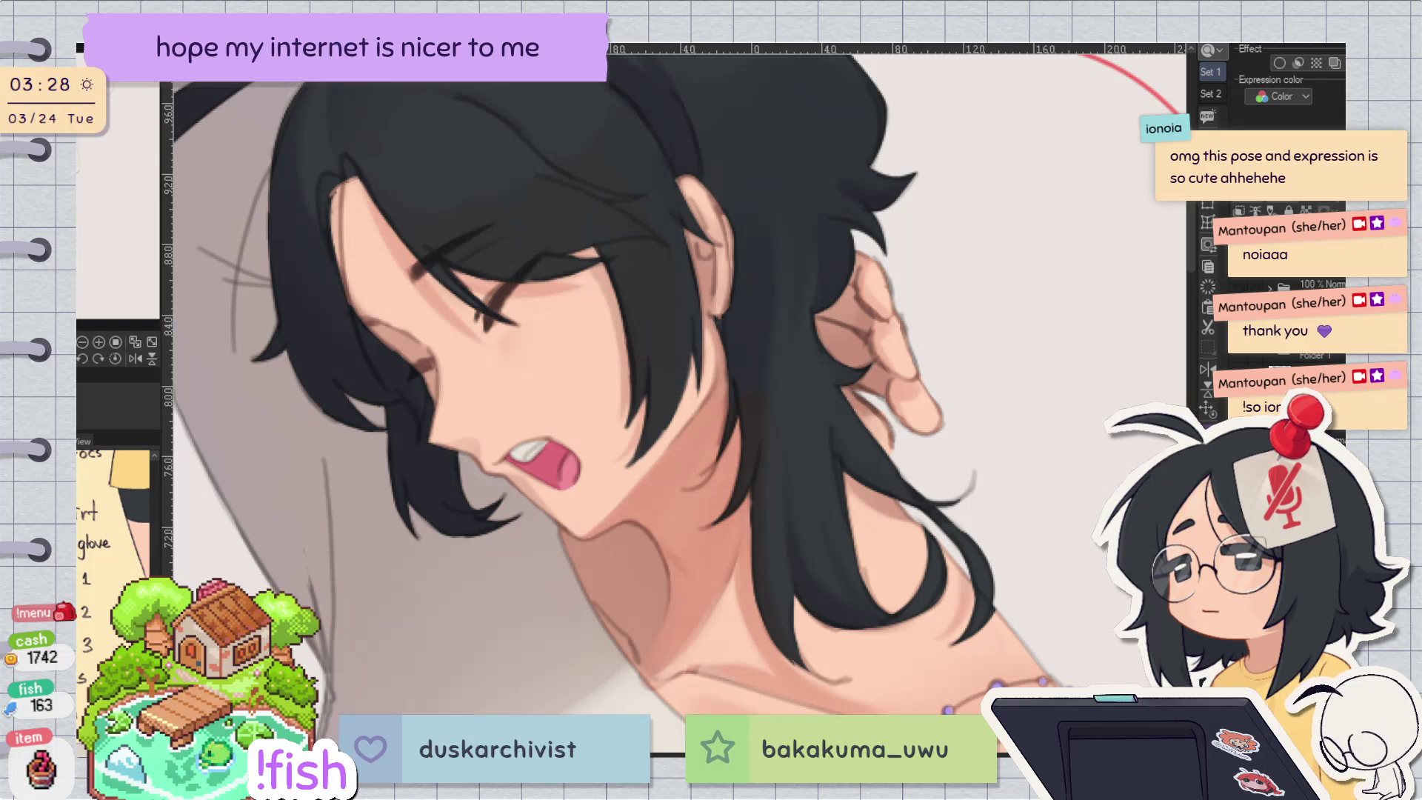
pyautogui.scroll(-1, 1104, 228)
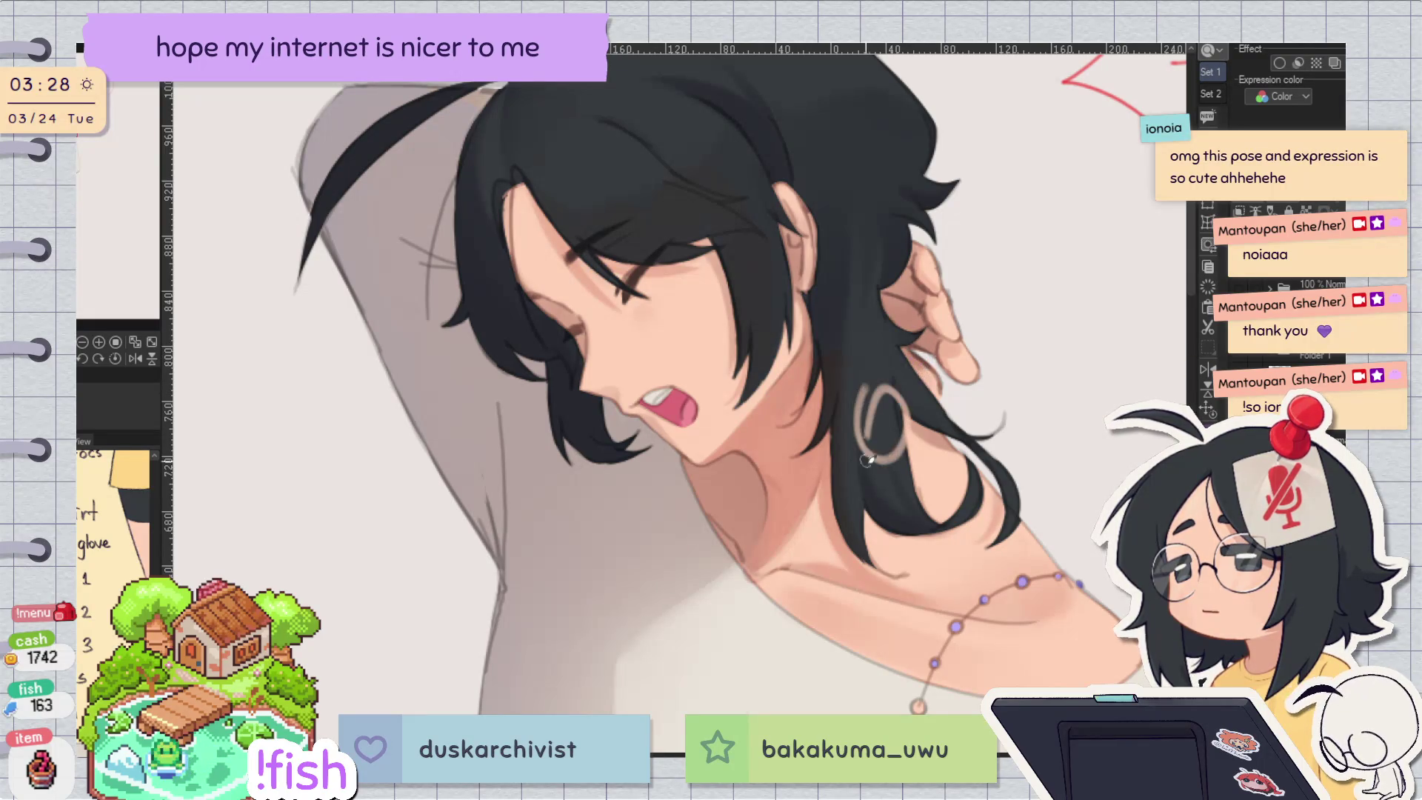
pyautogui.moveTo(847, 217); pyautogui.dragTo(858, 386)
pyautogui.hotkey('ctrl', 'z')
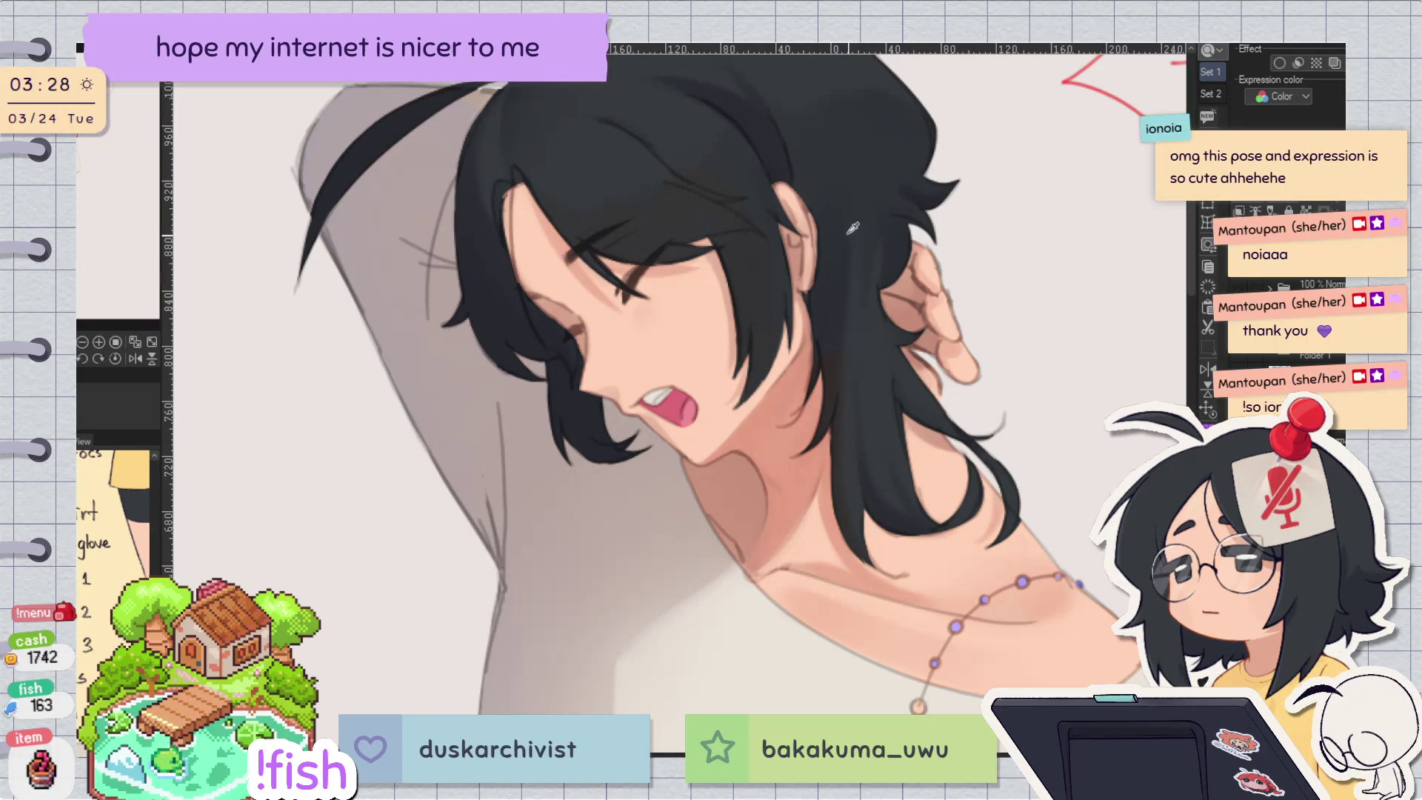
pyautogui.press('h')
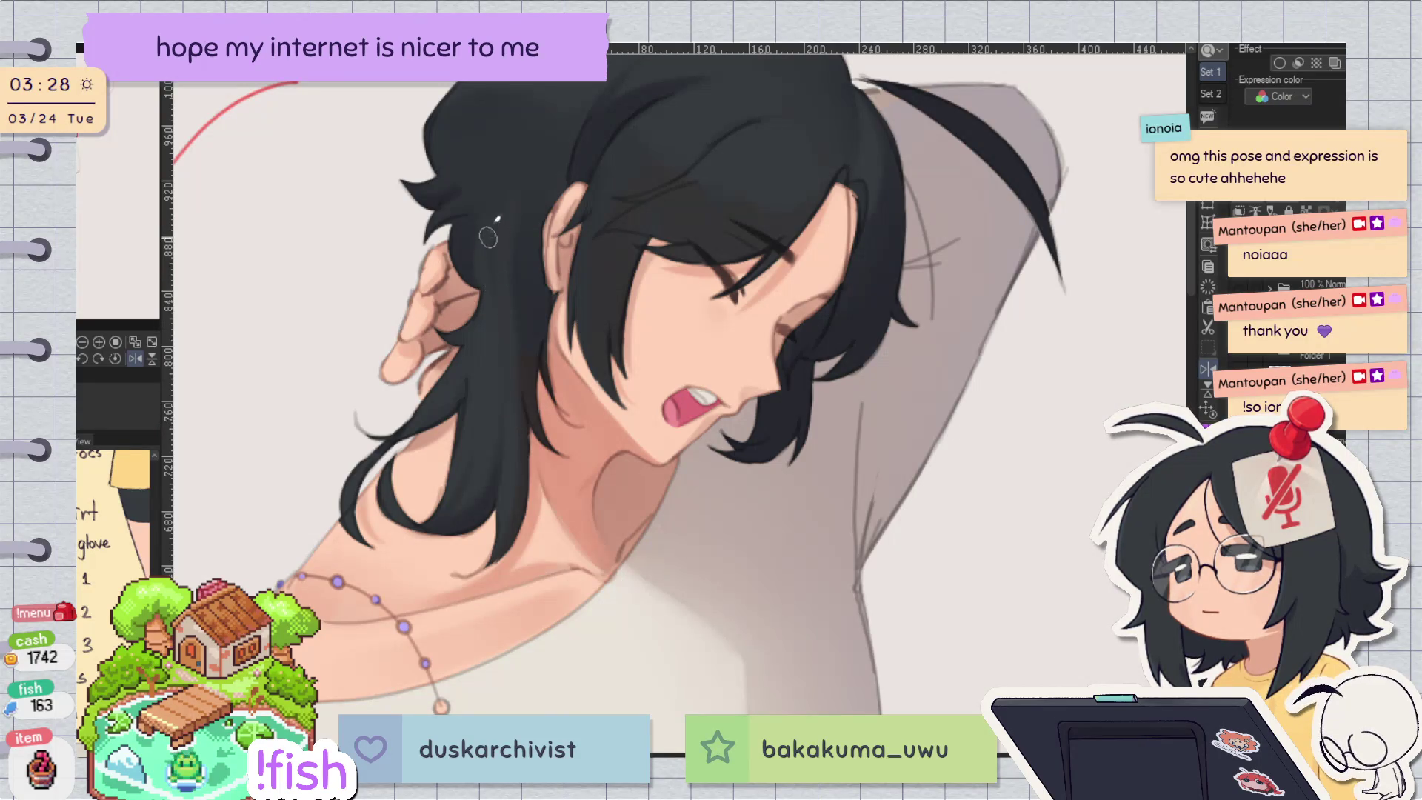
pyautogui.press('h')
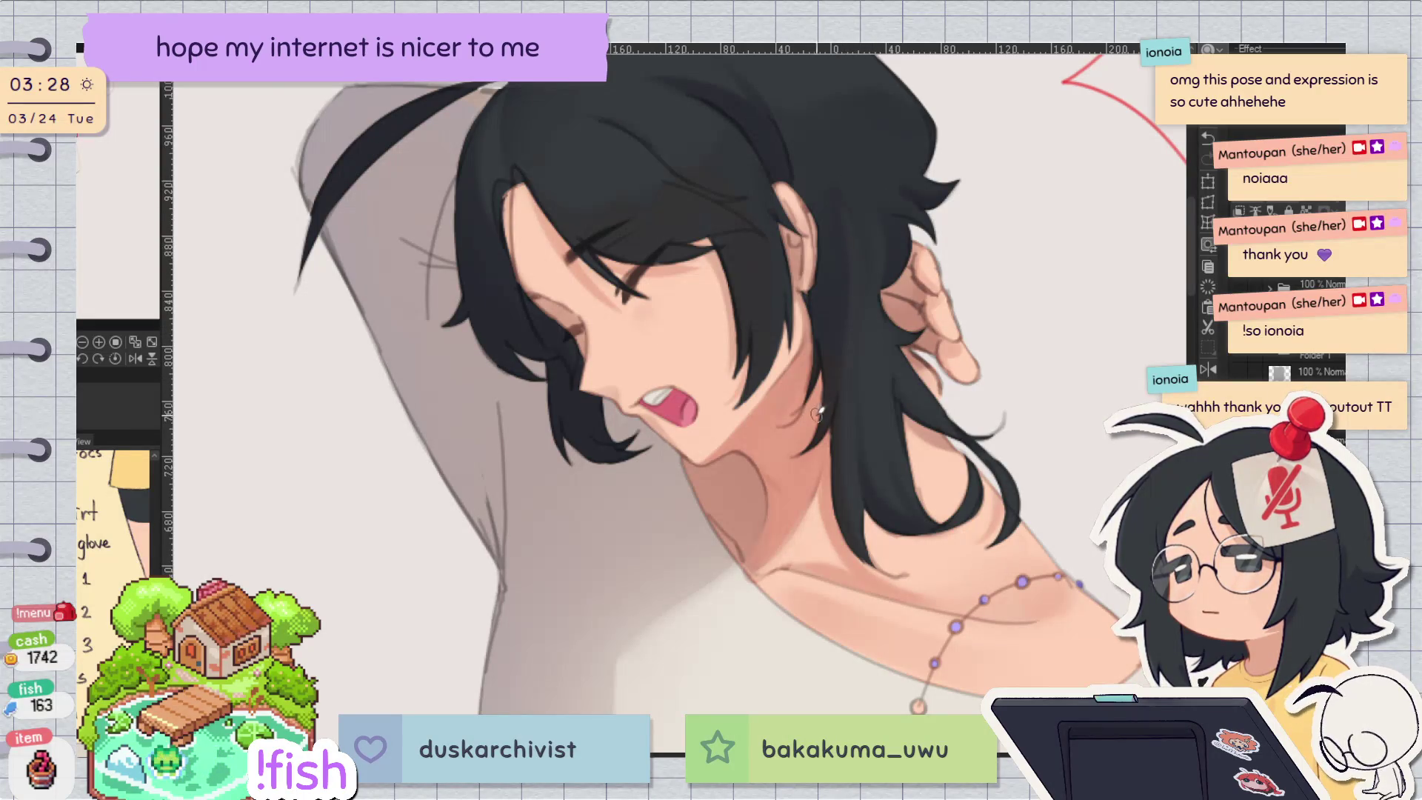
pyautogui.press('h')
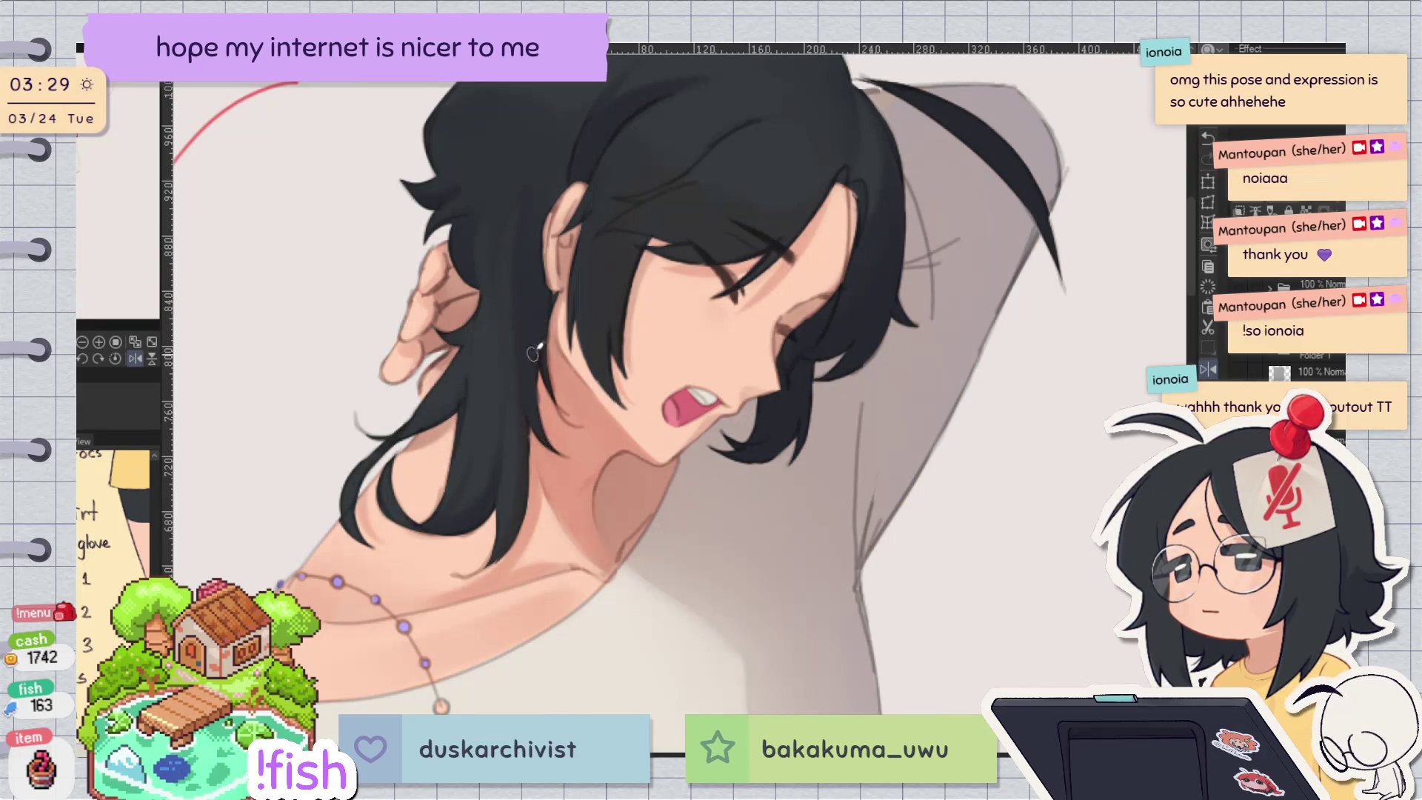
pyautogui.press('h')
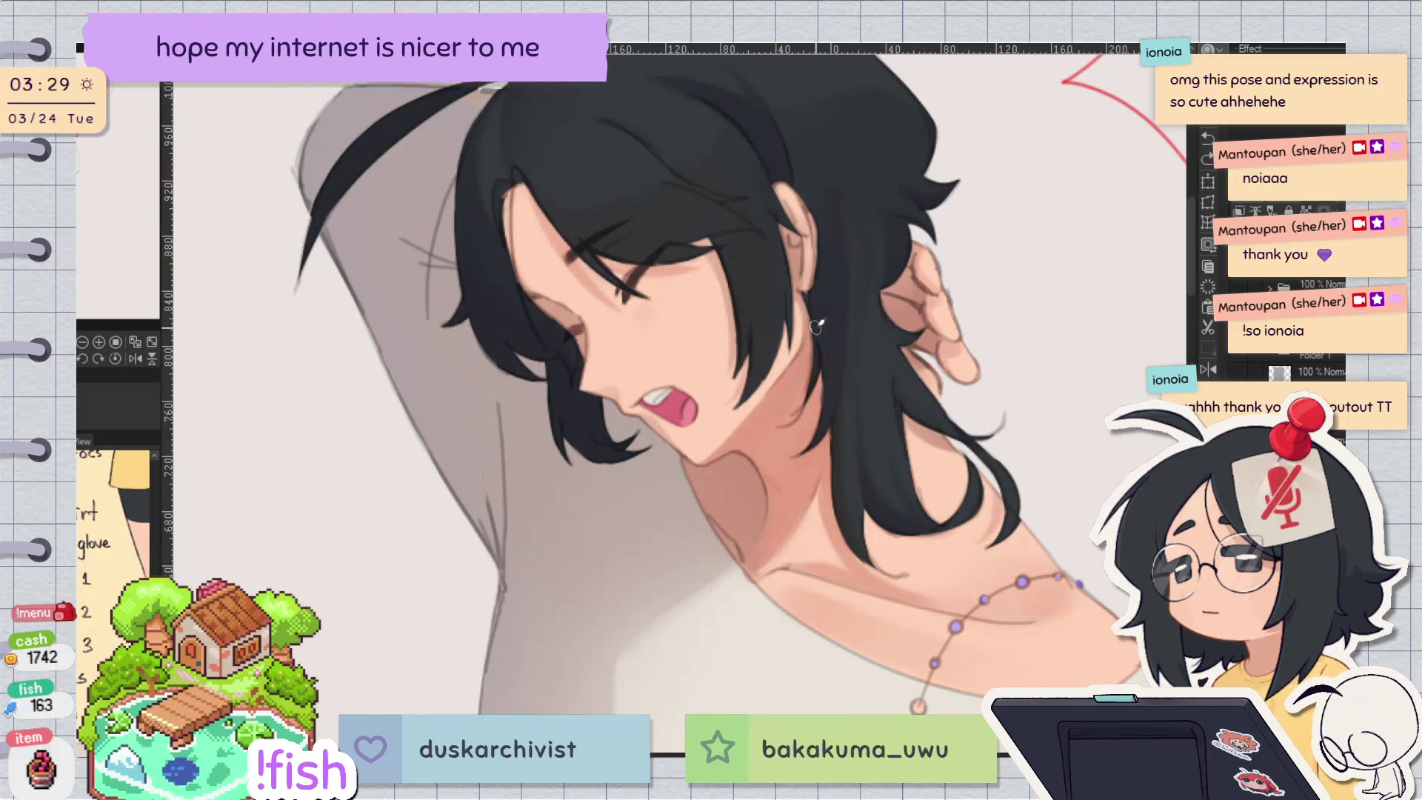
pyautogui.press('h')
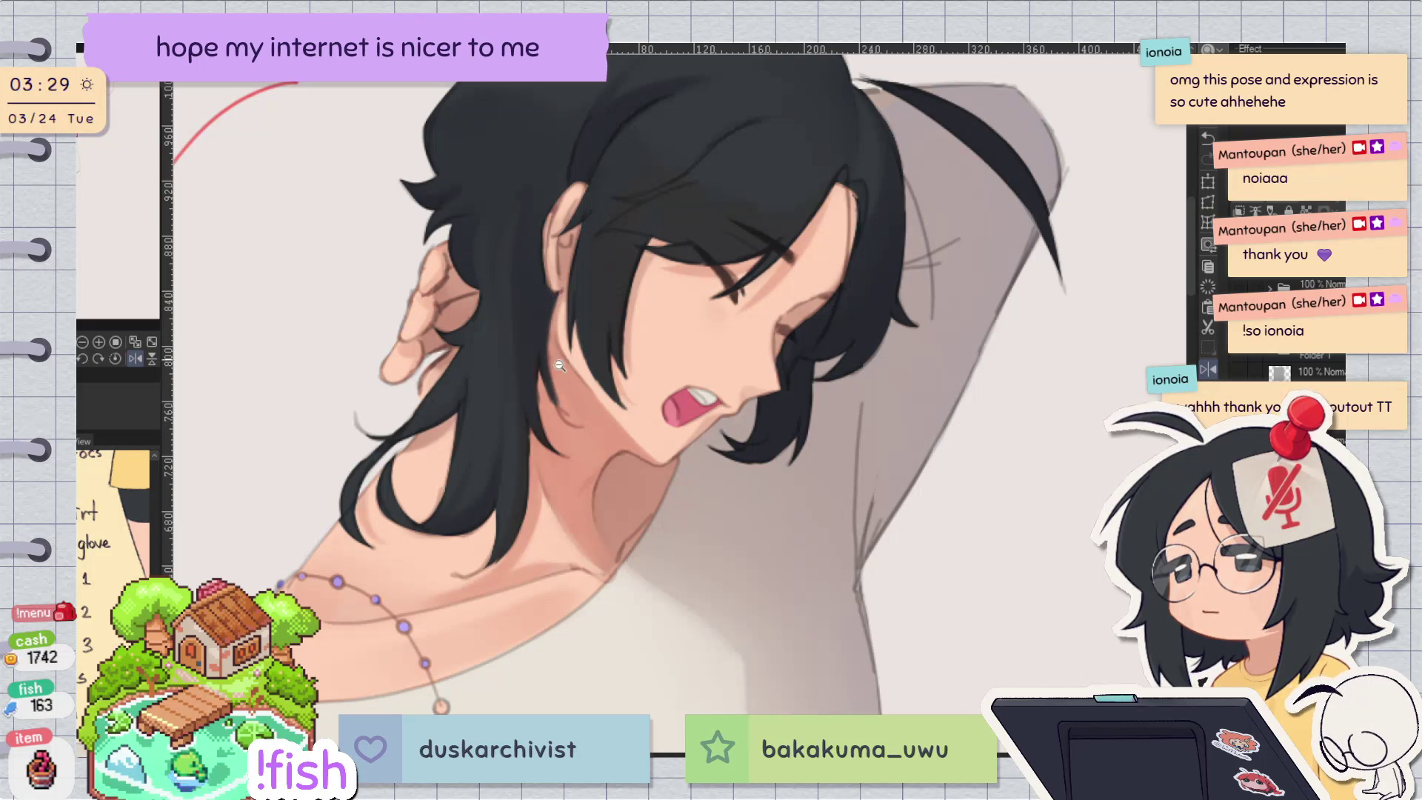
pyautogui.scroll(2, 546, 354)
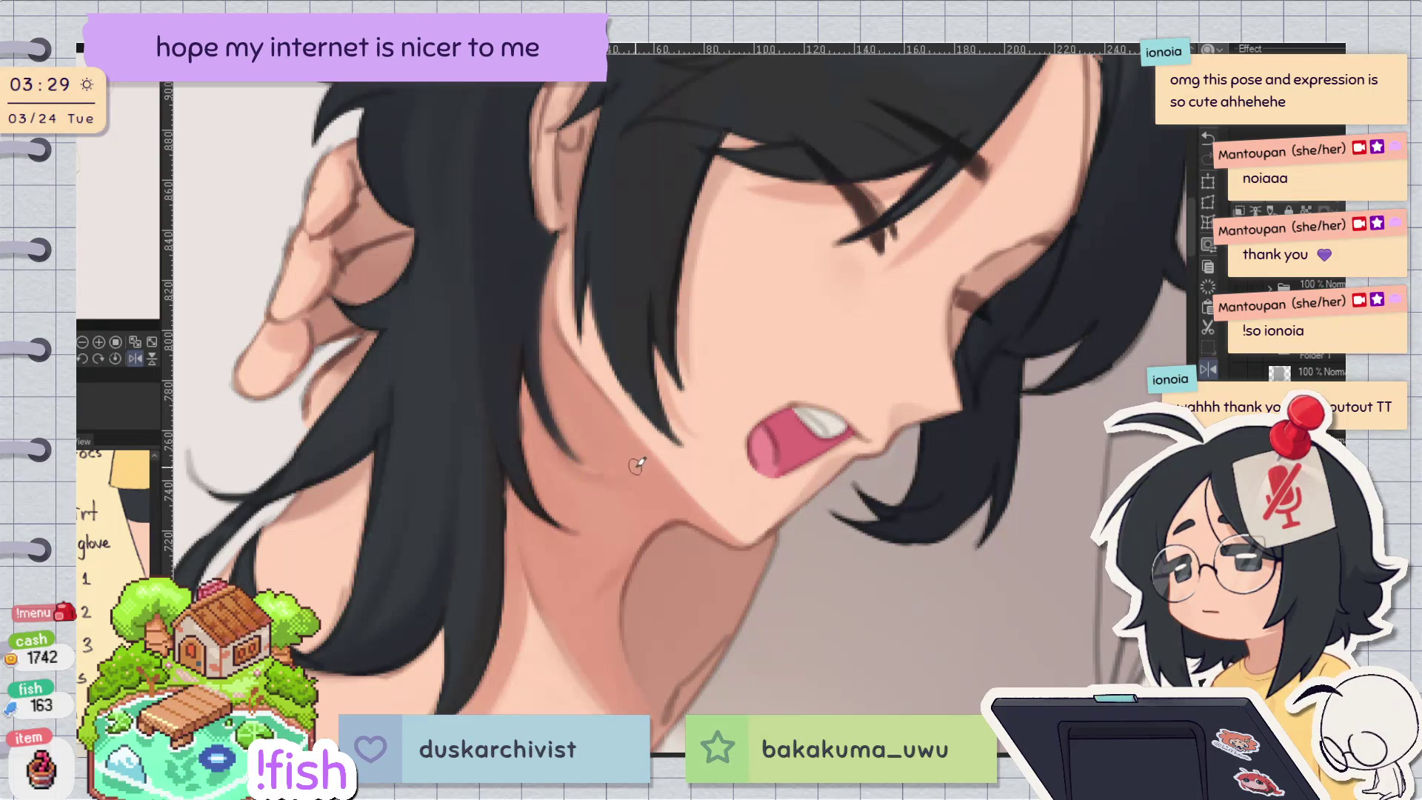
pyautogui.press('h')
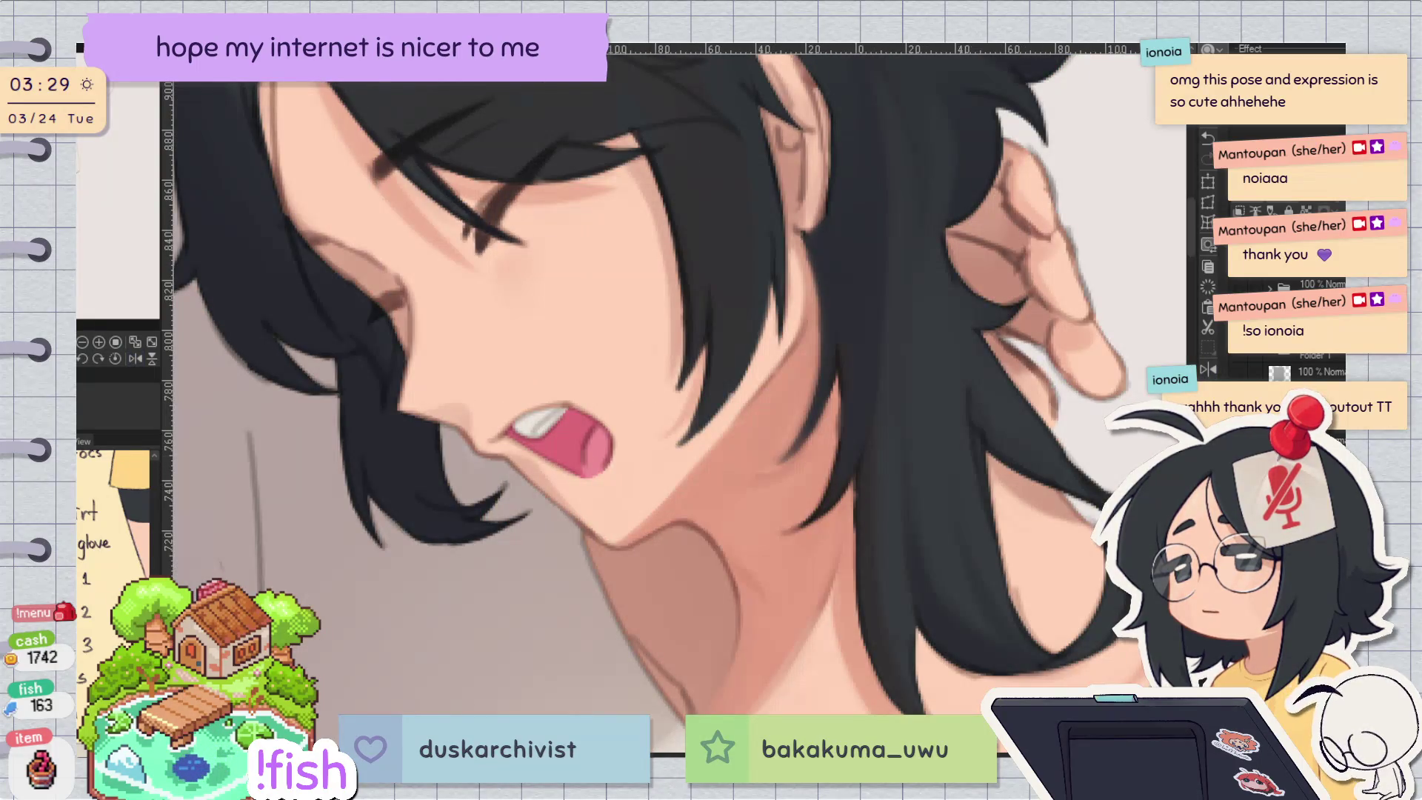
pyautogui.press('h')
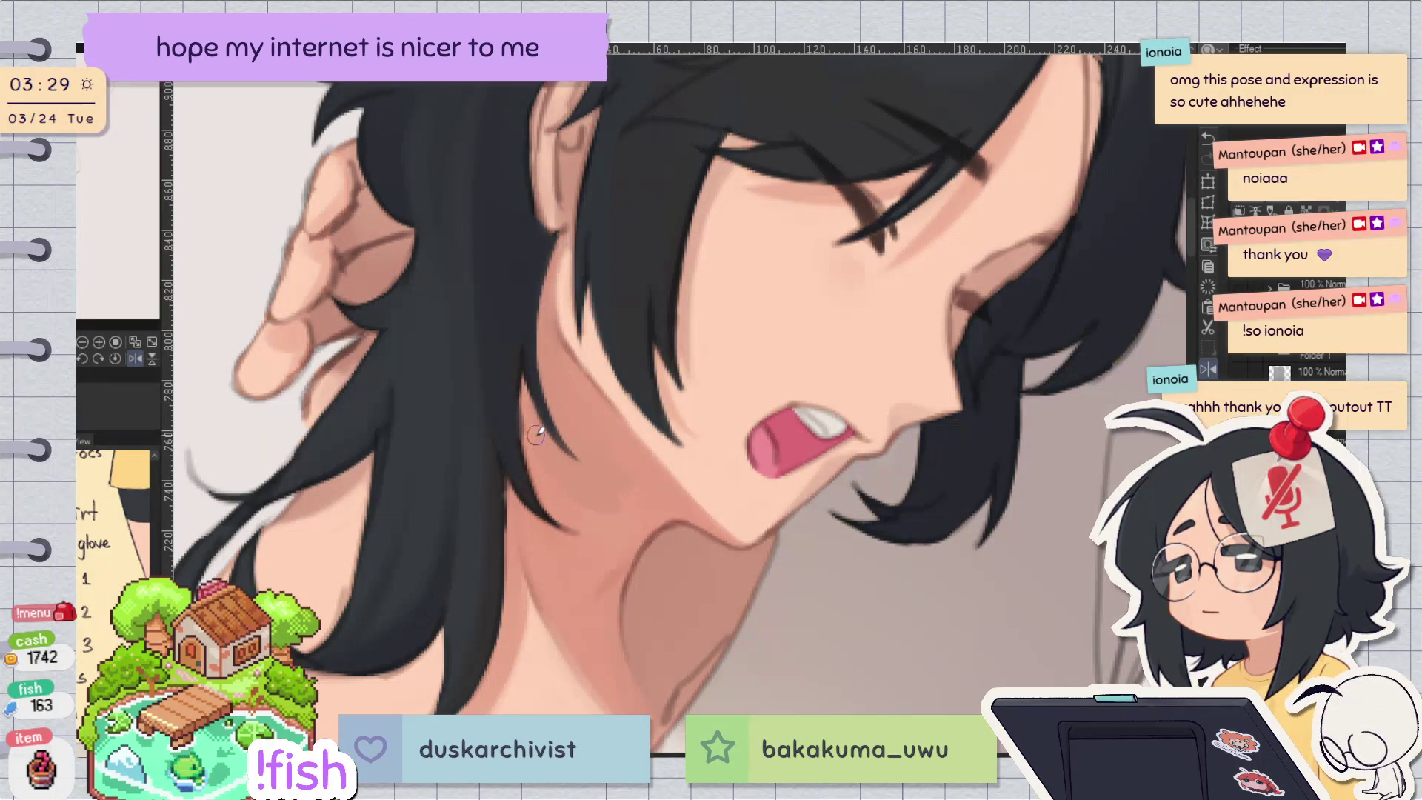
pyautogui.press('h')
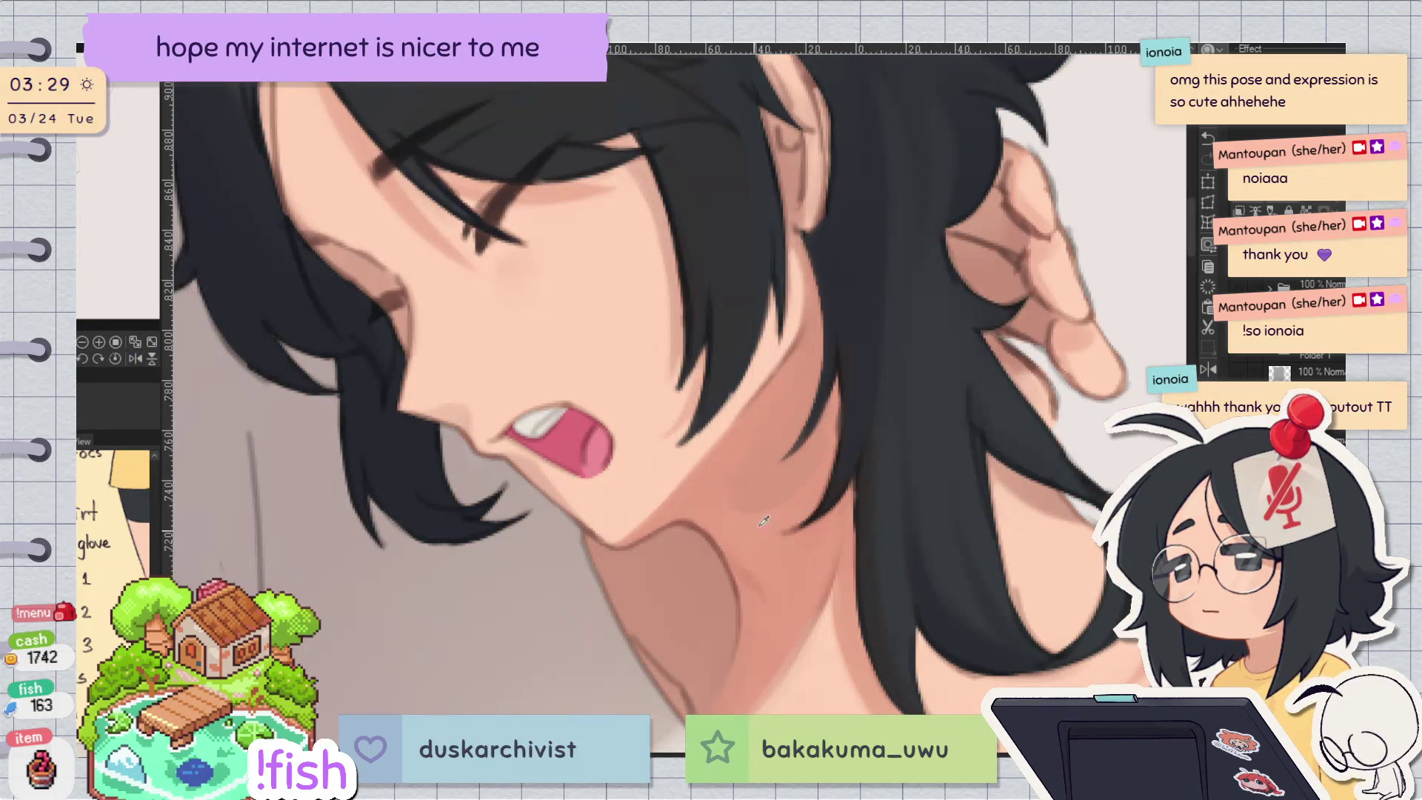
pyautogui.press('h')
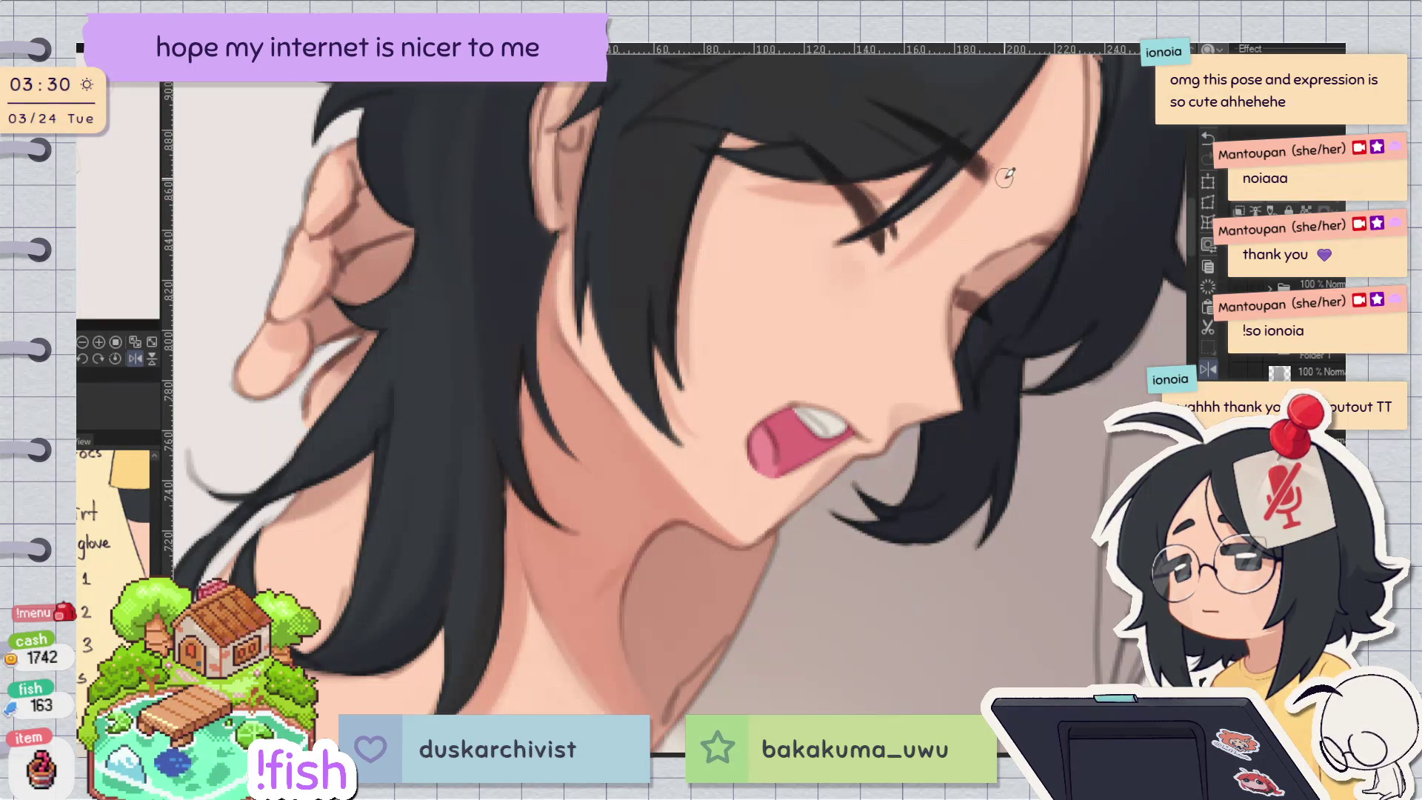
pyautogui.press('-')
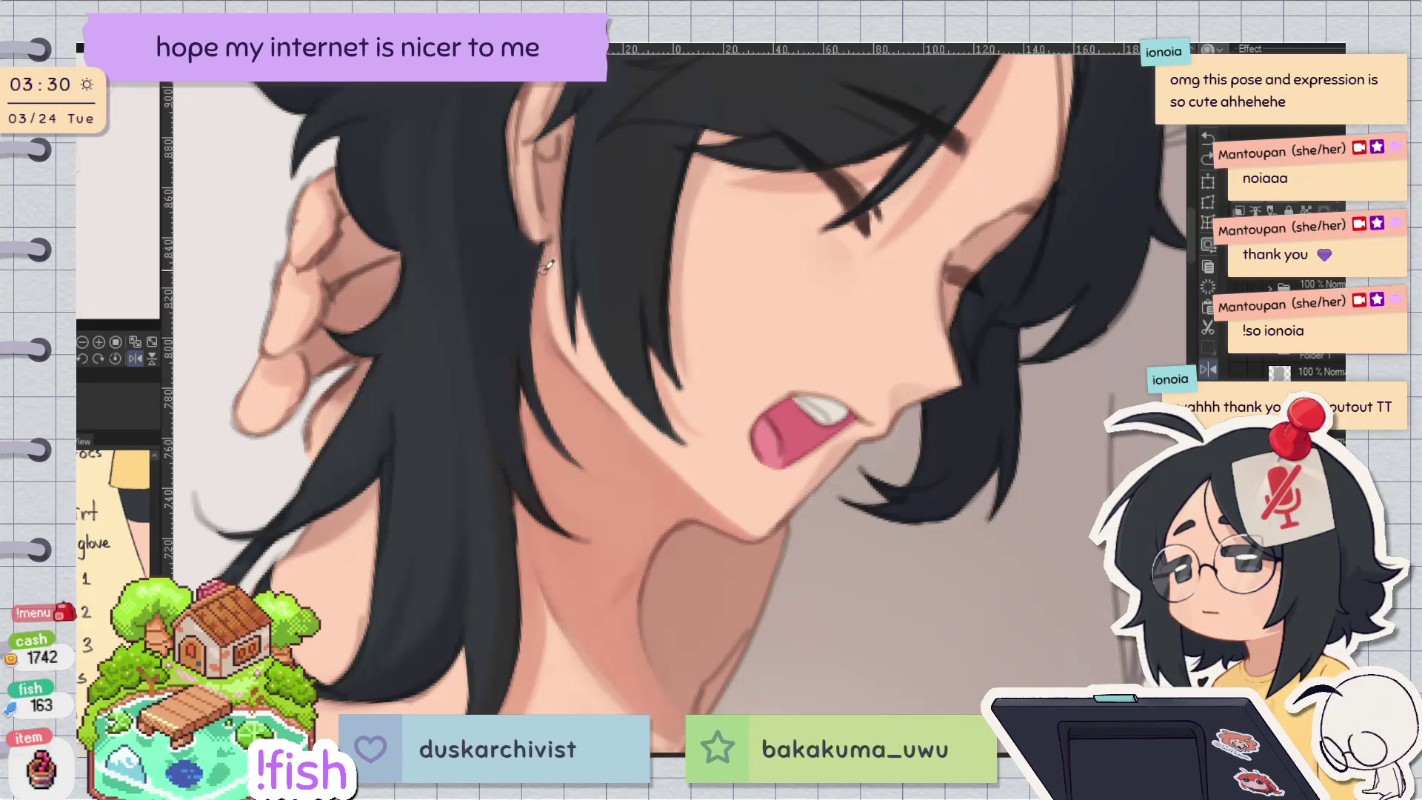
pyautogui.press('h')
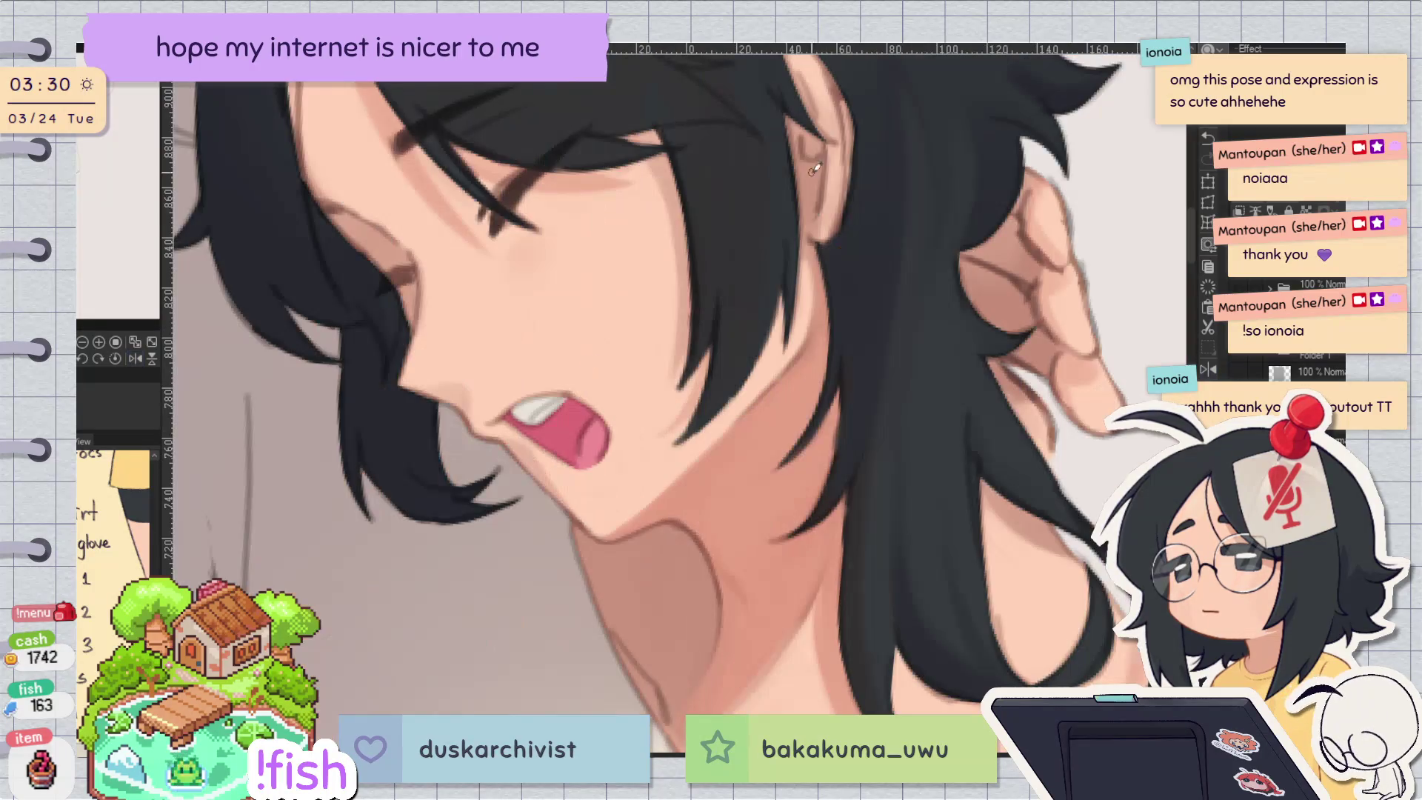
pyautogui.press('v')
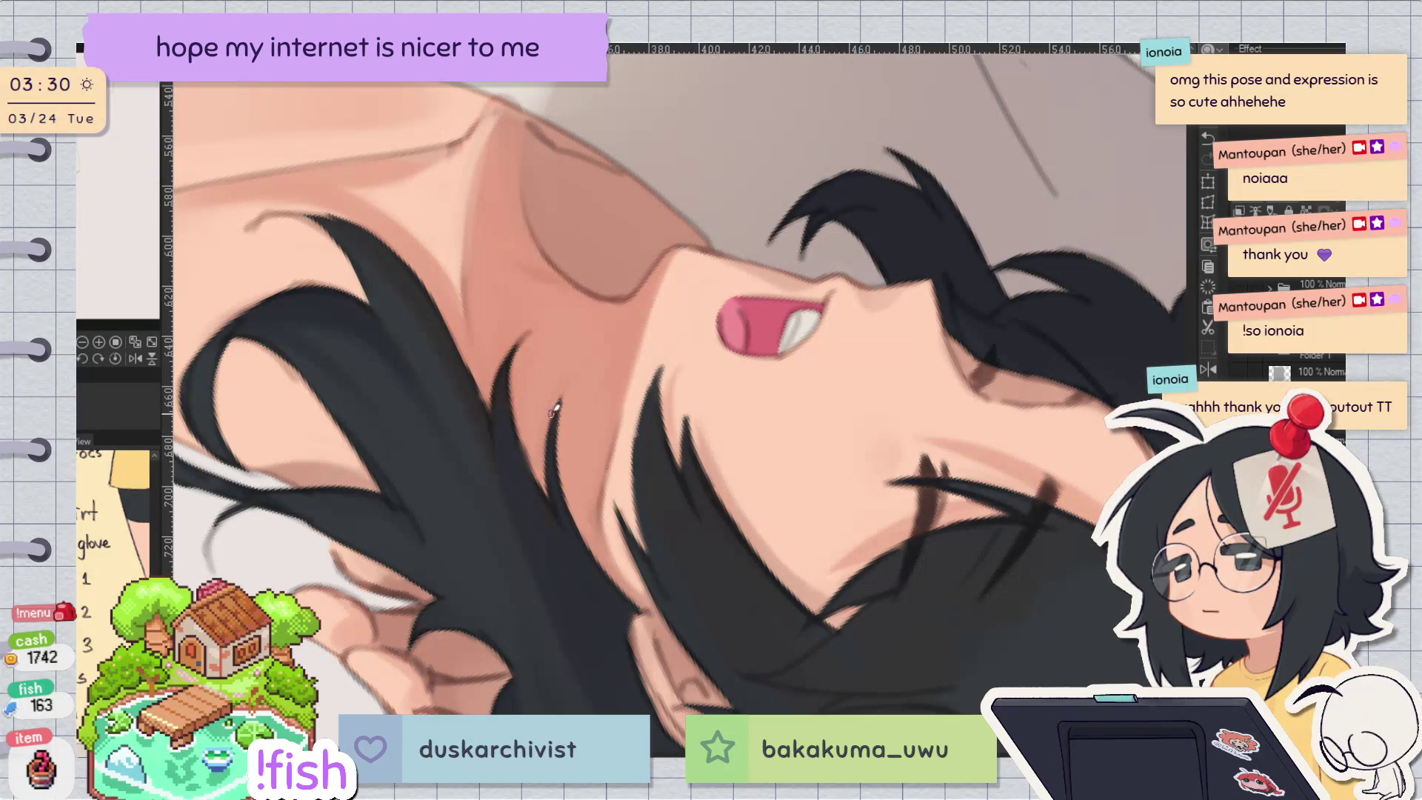
pyautogui.hotkey('ctrl', 'shift', 'r')
pyautogui.press('h')
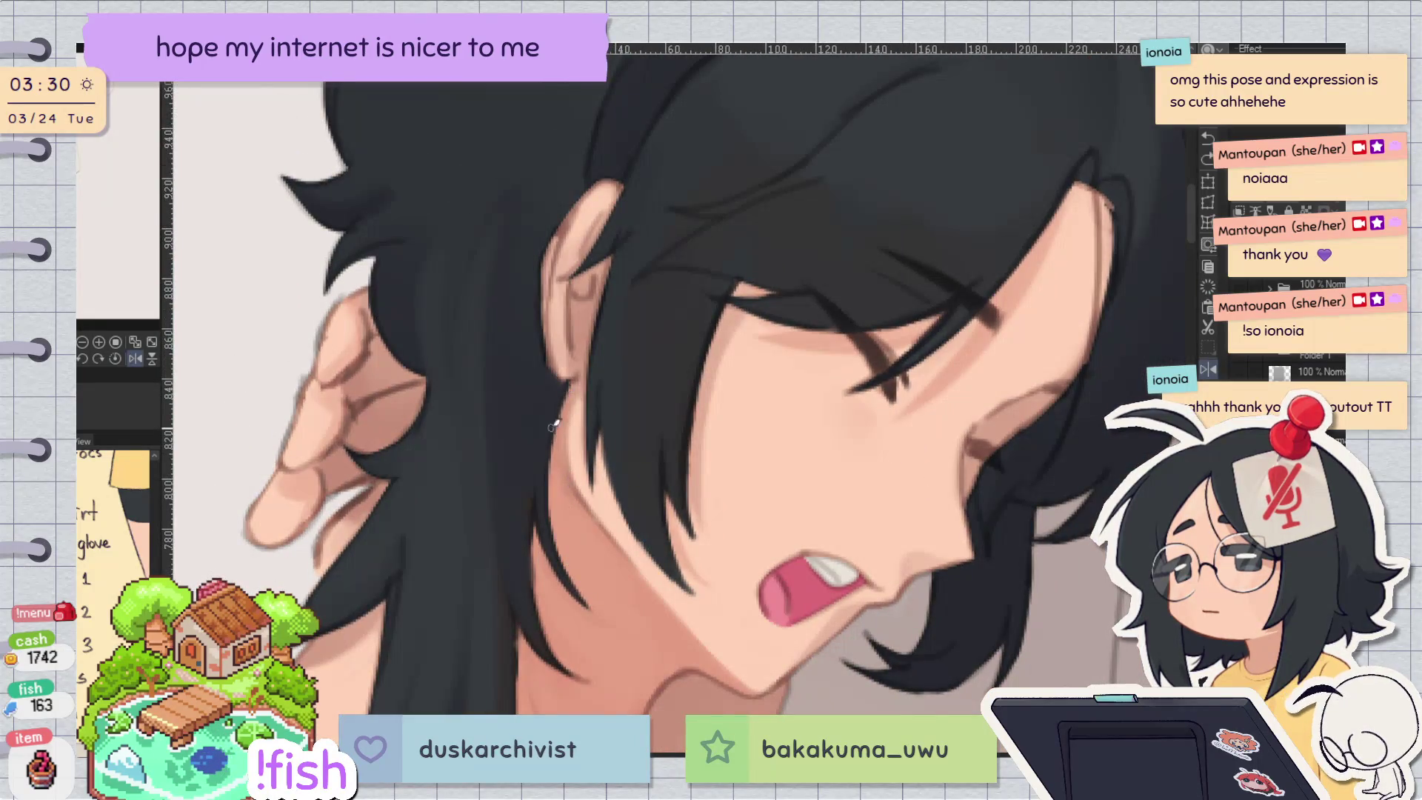
pyautogui.click(657, 388)
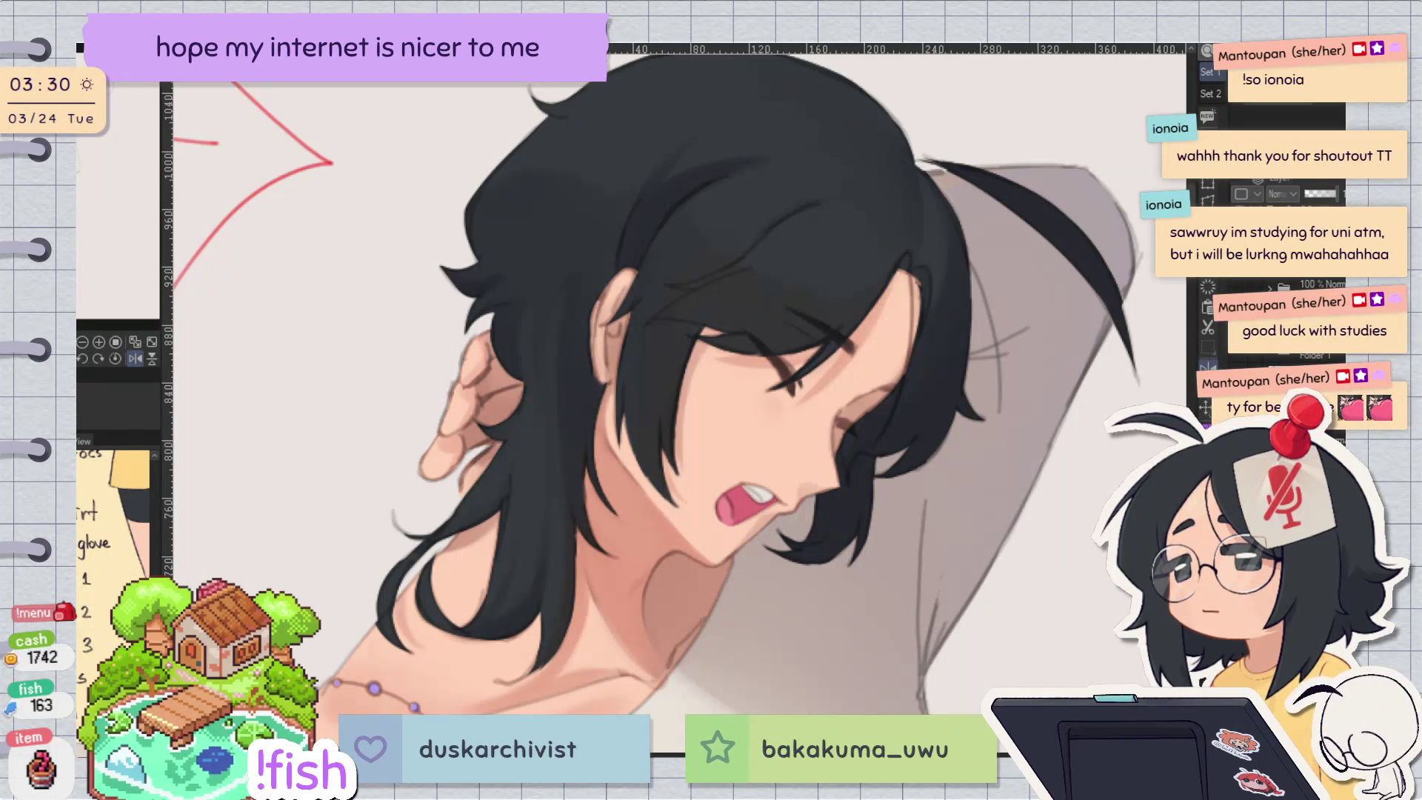
# Step: Brush a dark hair strand beside the jaw, mirroring the view to check it
pyautogui.press('h')
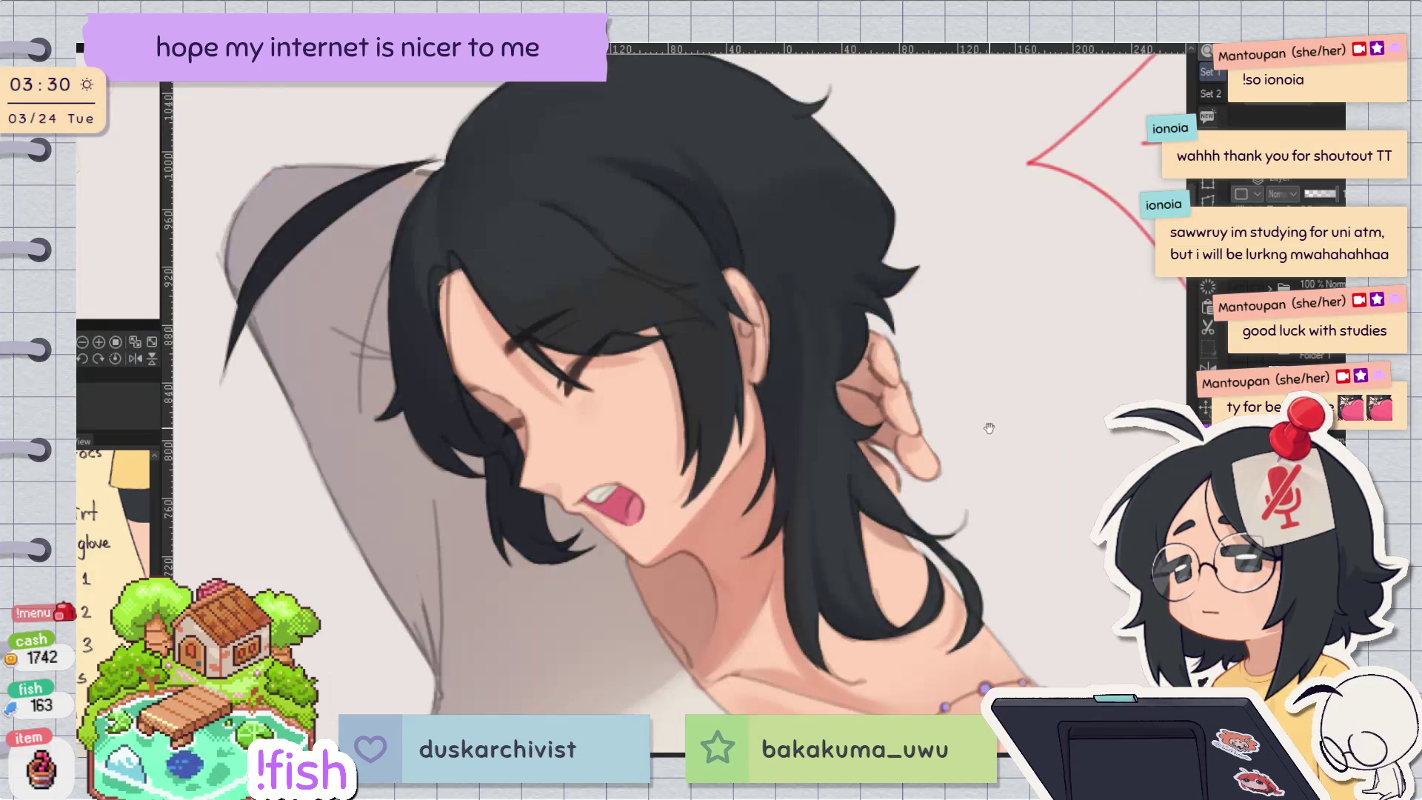
pyautogui.moveTo(953, 357)
pyautogui.mouseDown()
pyautogui.moveTo(928, 432)
pyautogui.moveTo(929, 523)
pyautogui.mouseUp()
pyautogui.scroll(-3, 929, 431)
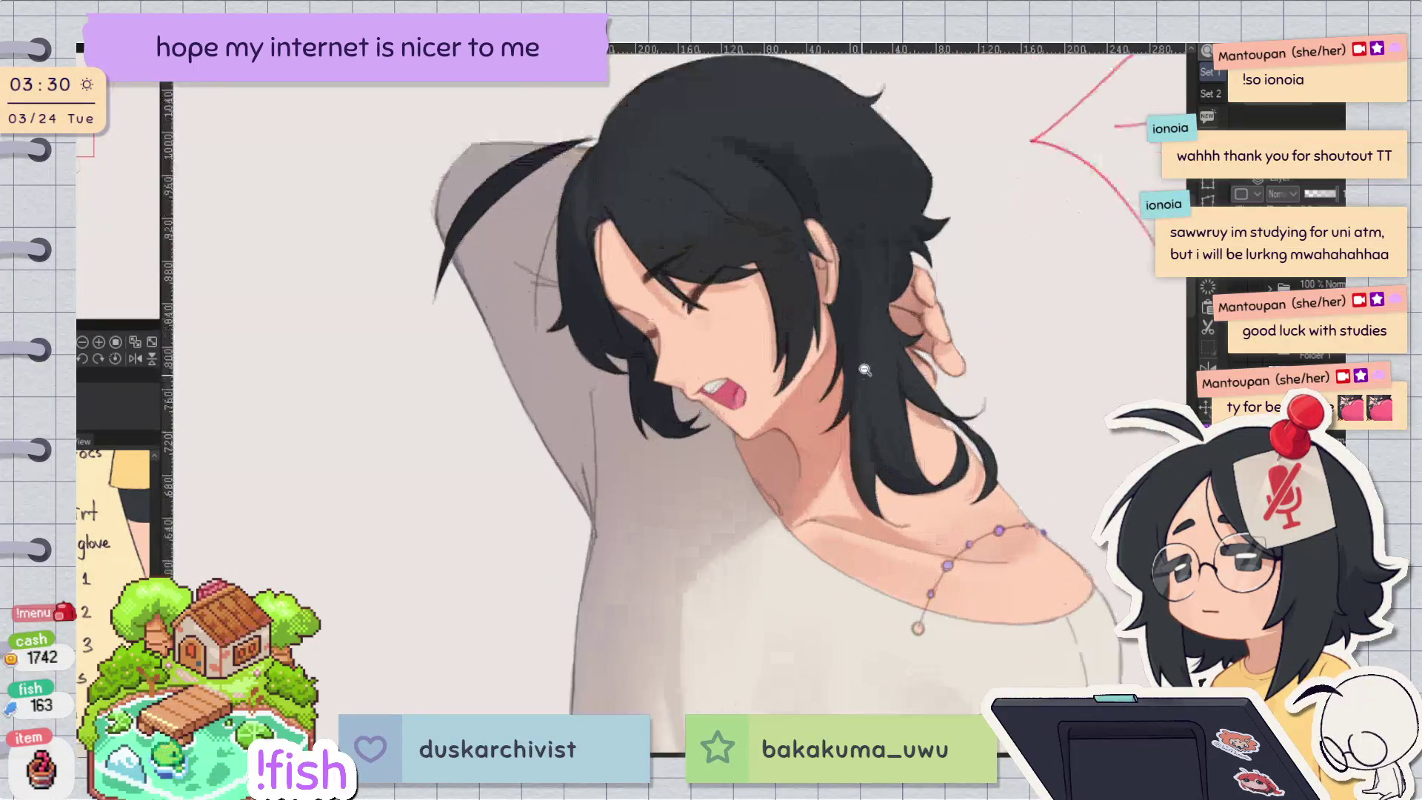
pyautogui.scroll(3, 929, 523)
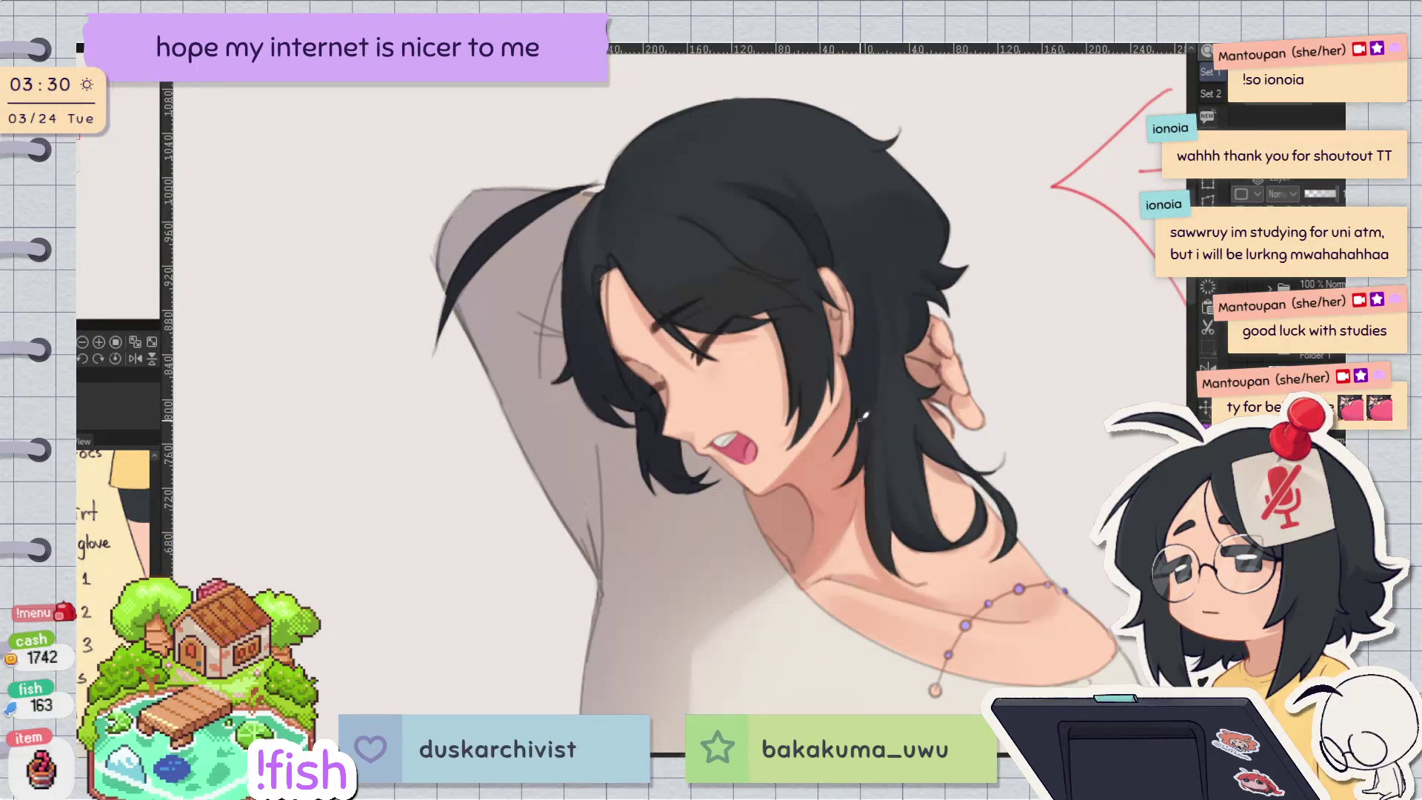
pyautogui.scroll(3, 844, 409)
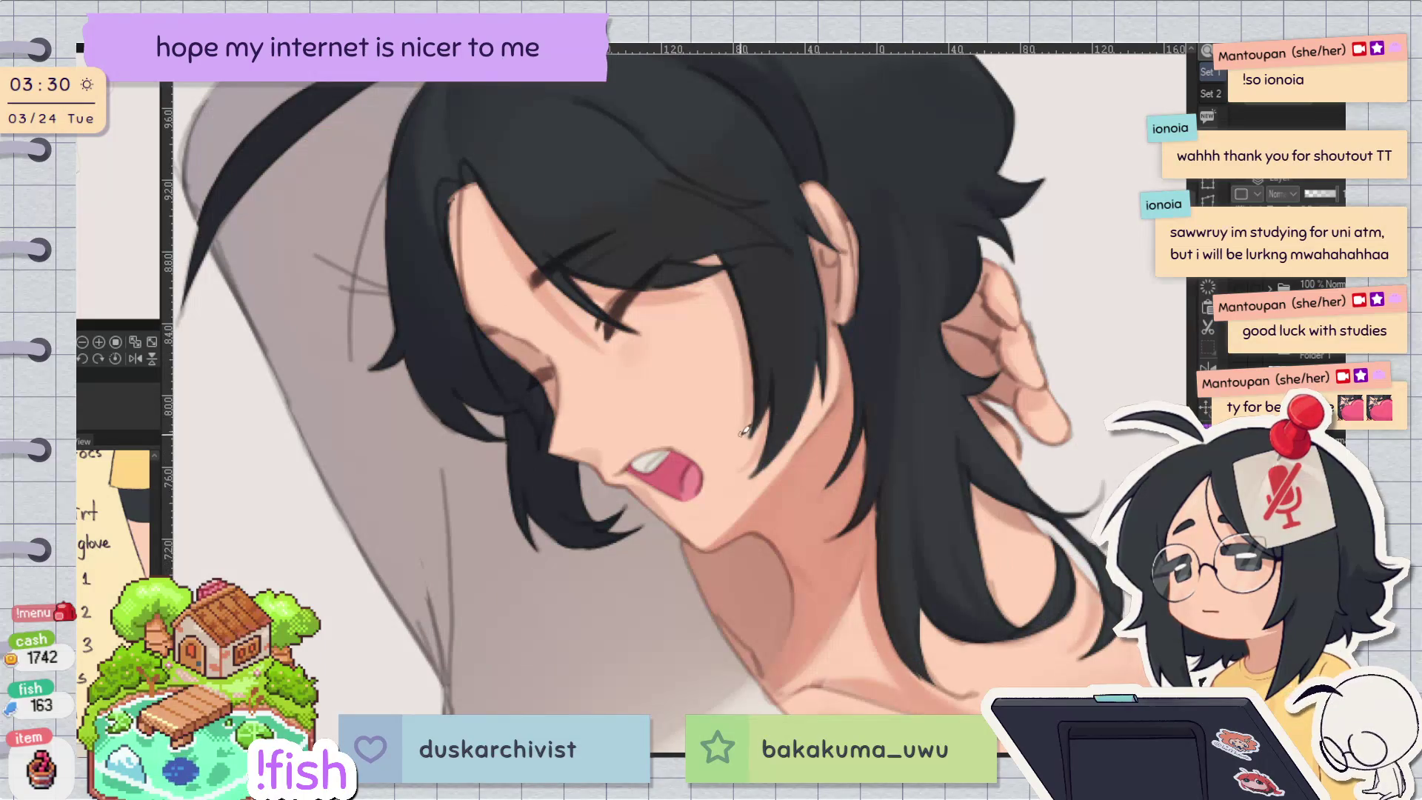
pyautogui.moveTo(754, 382); pyautogui.dragTo(740, 441)
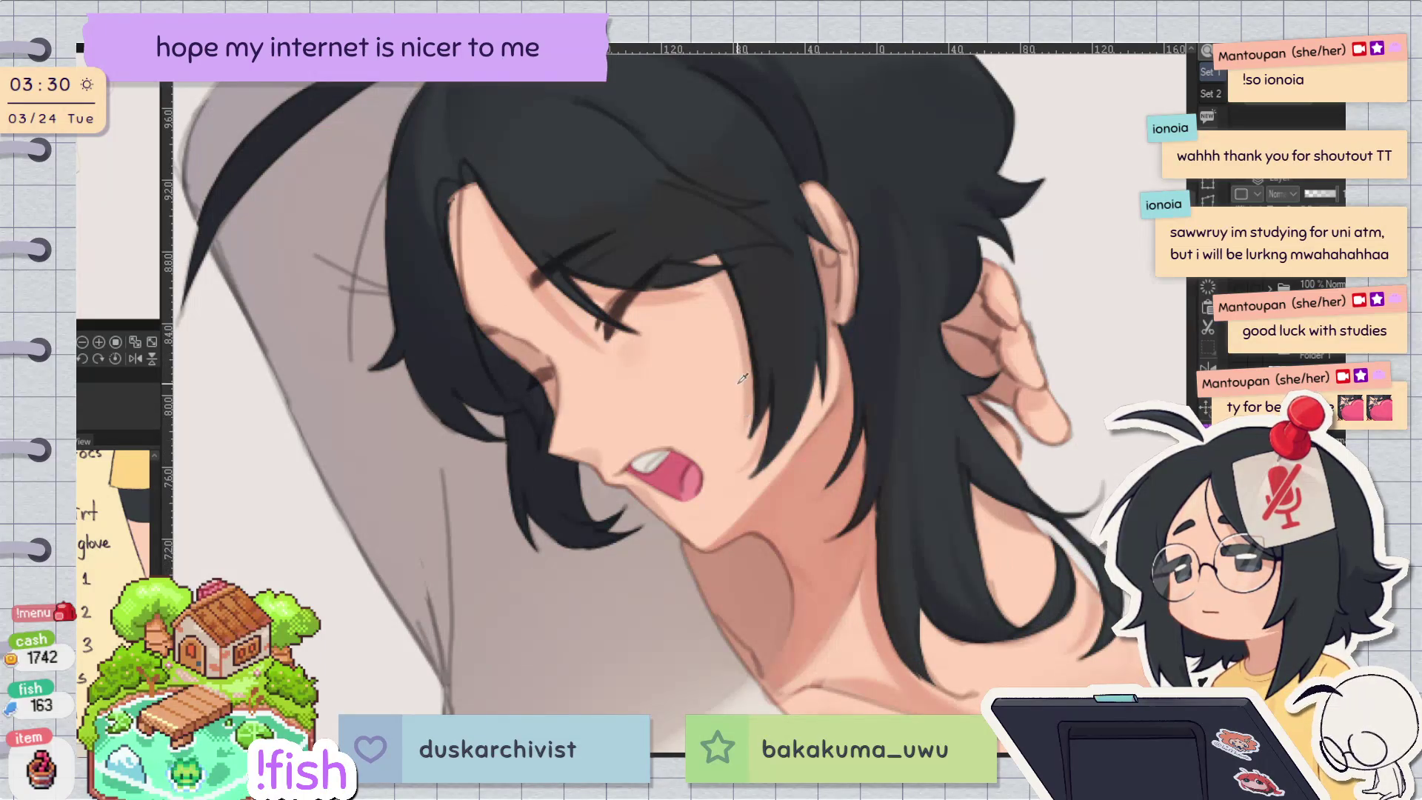
pyautogui.press('h')
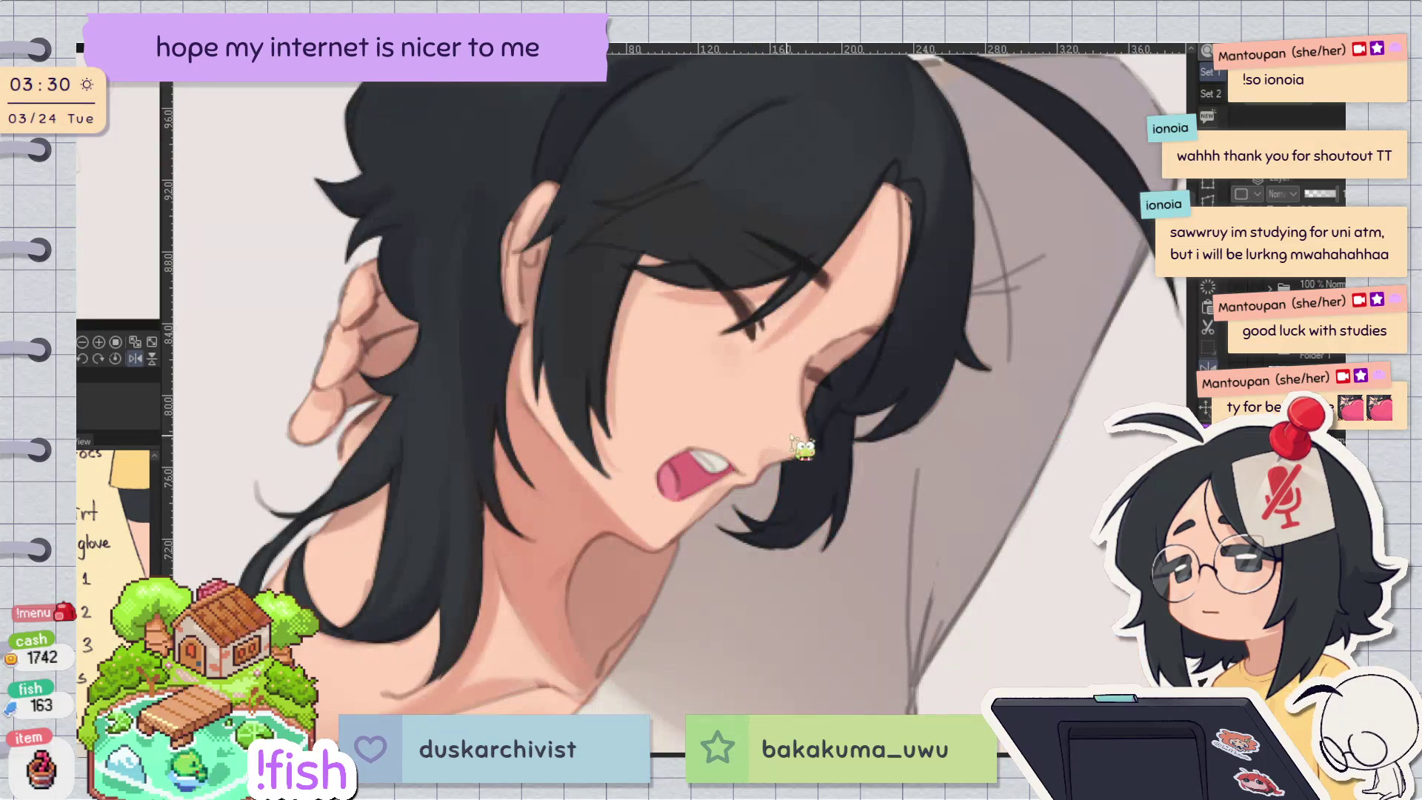
pyautogui.press('h')
pyautogui.press('h')
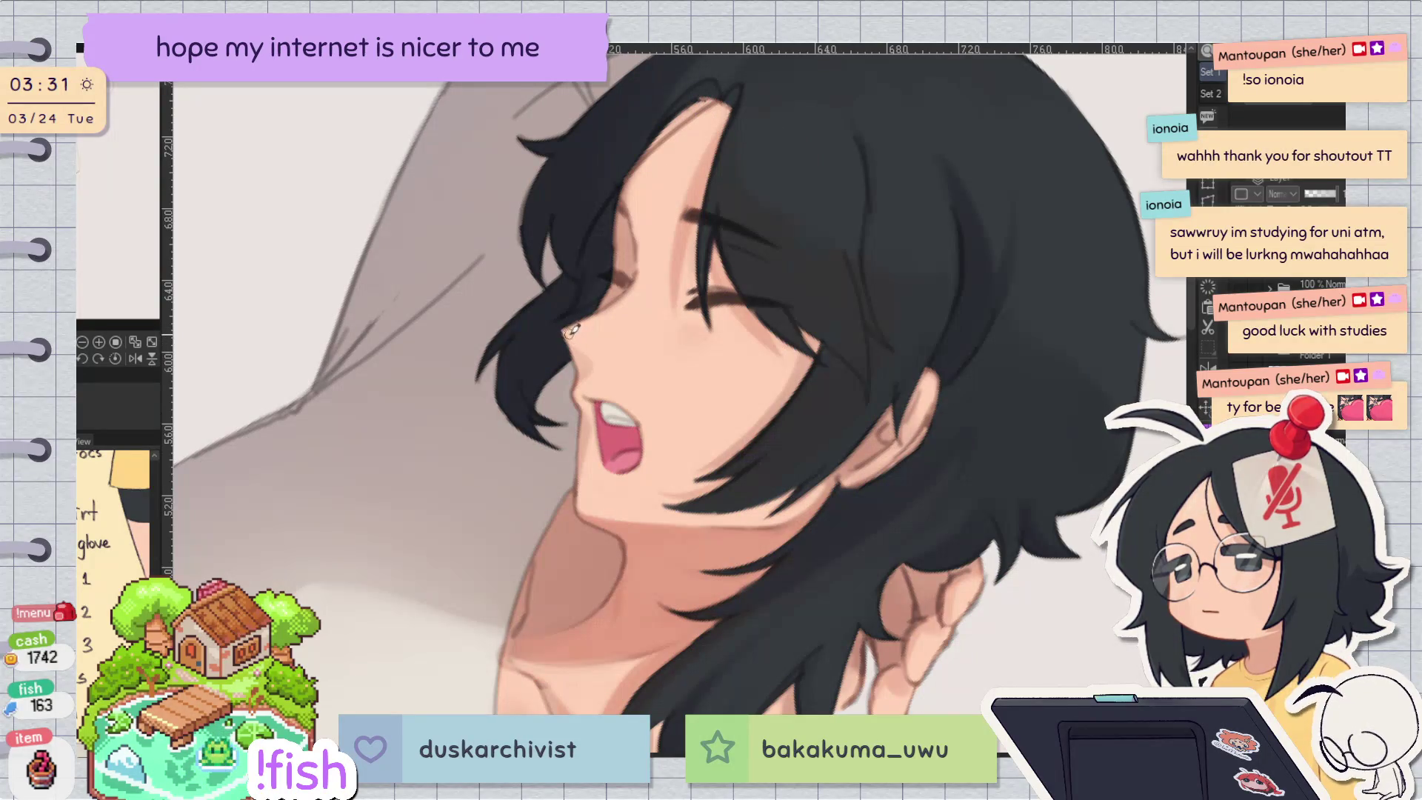
pyautogui.scroll(1, 583, 322)
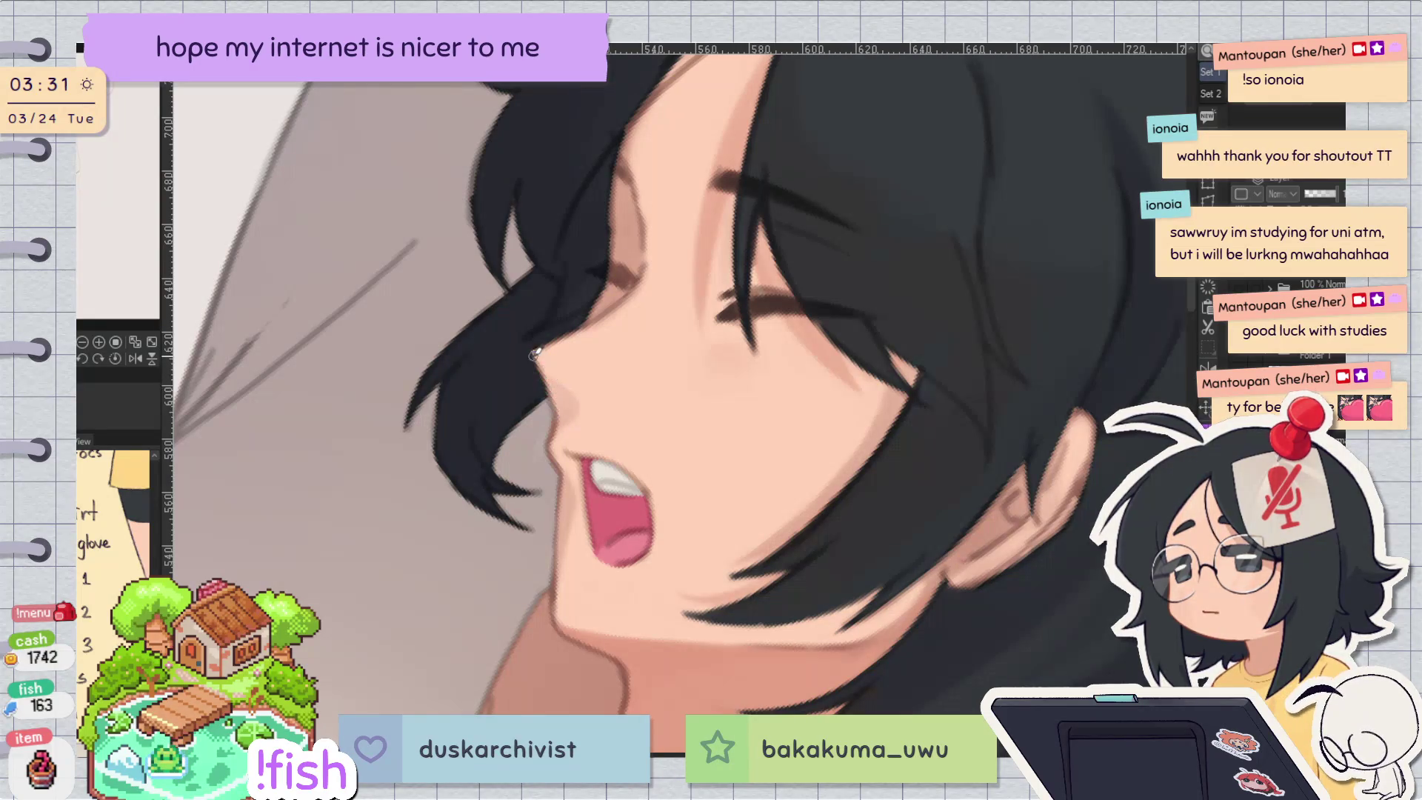
pyautogui.press('h')
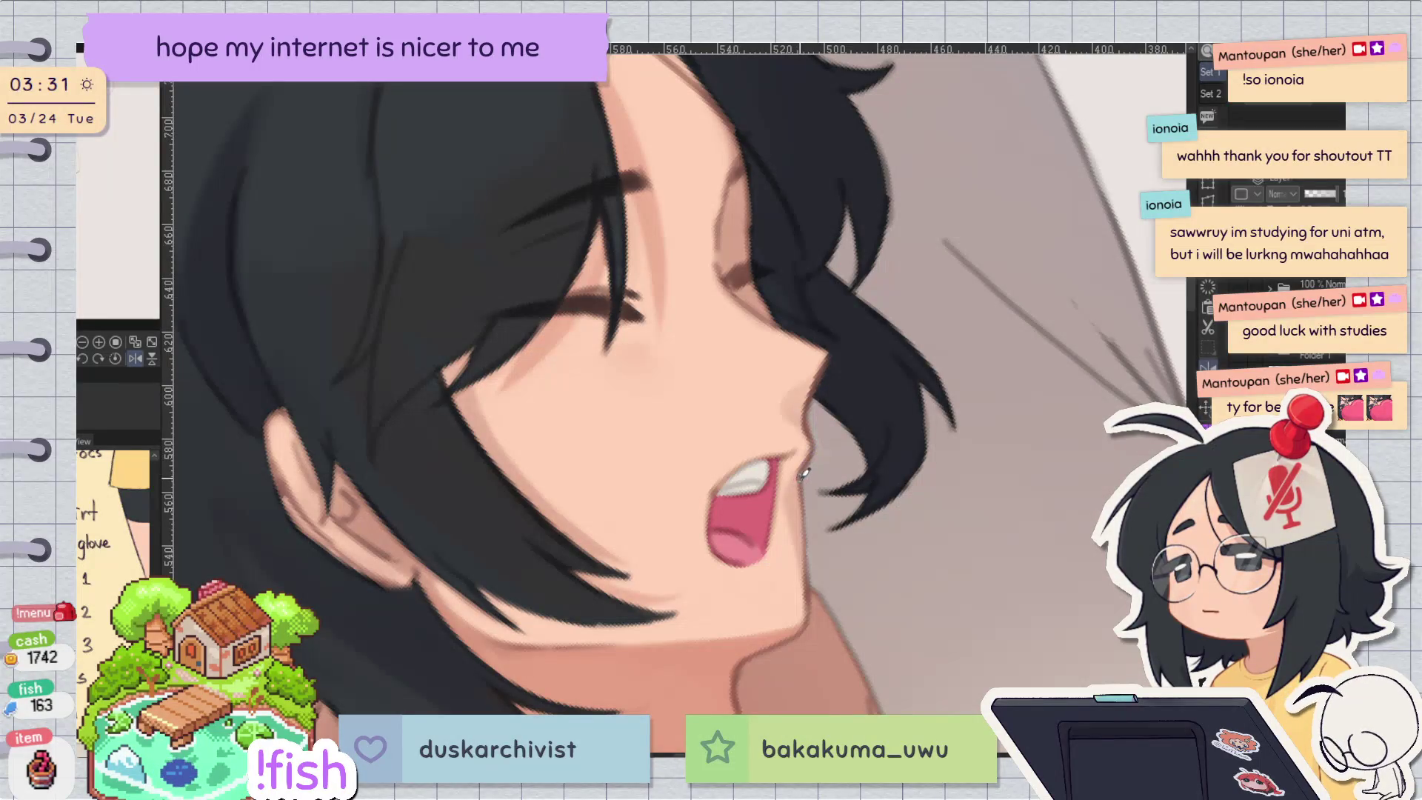
pyautogui.press('h')
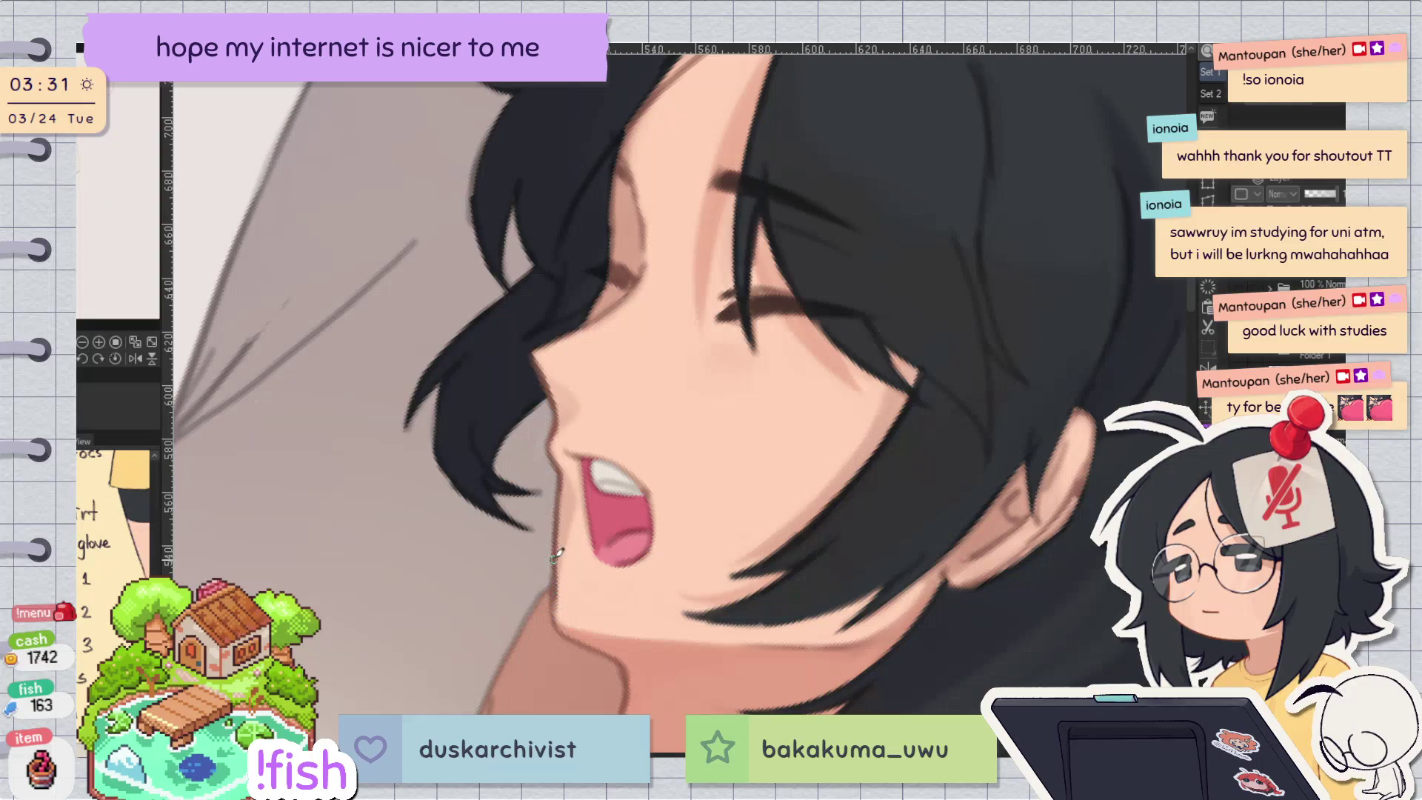
pyautogui.press('h')
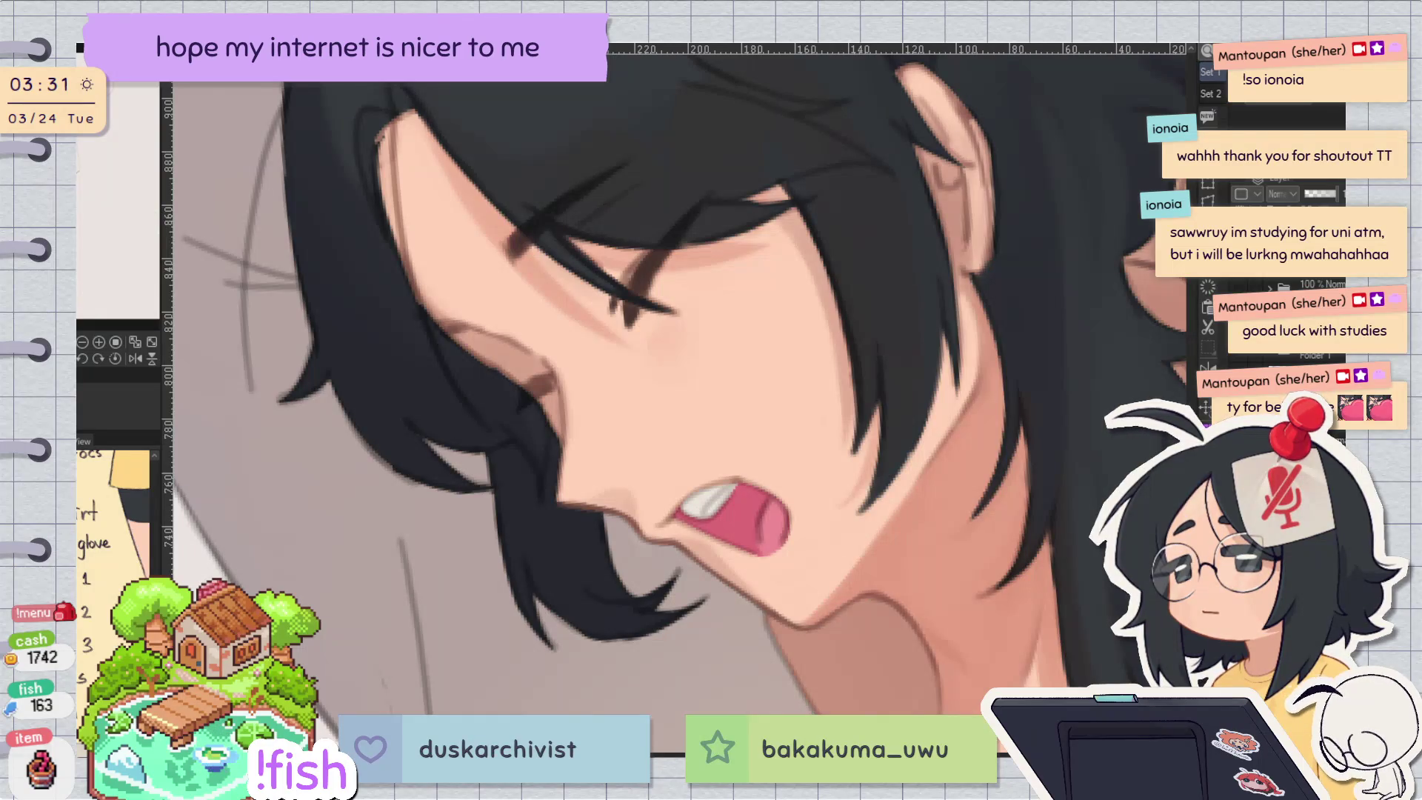
pyautogui.press('h')
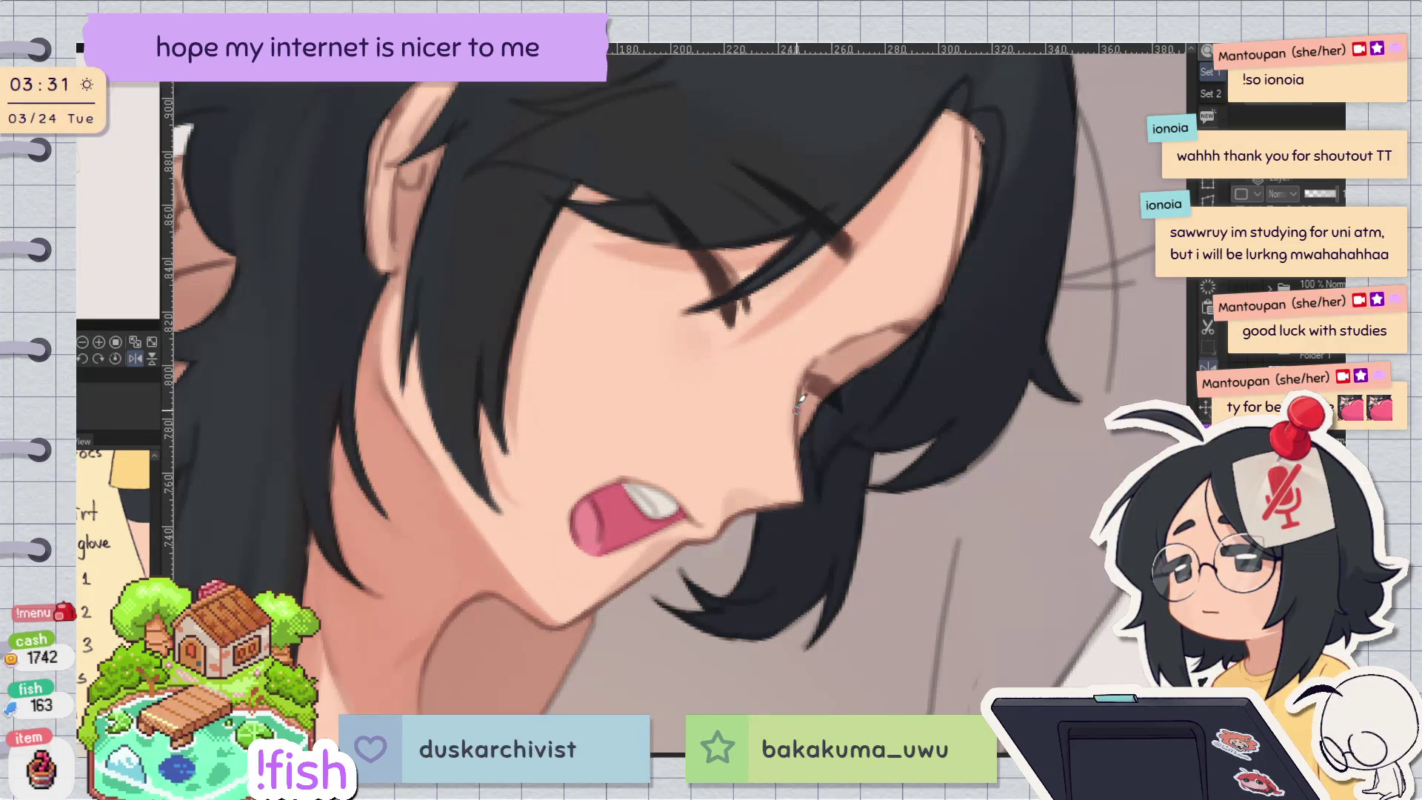
pyautogui.moveTo(801, 400); pyautogui.dragTo(987, 532)
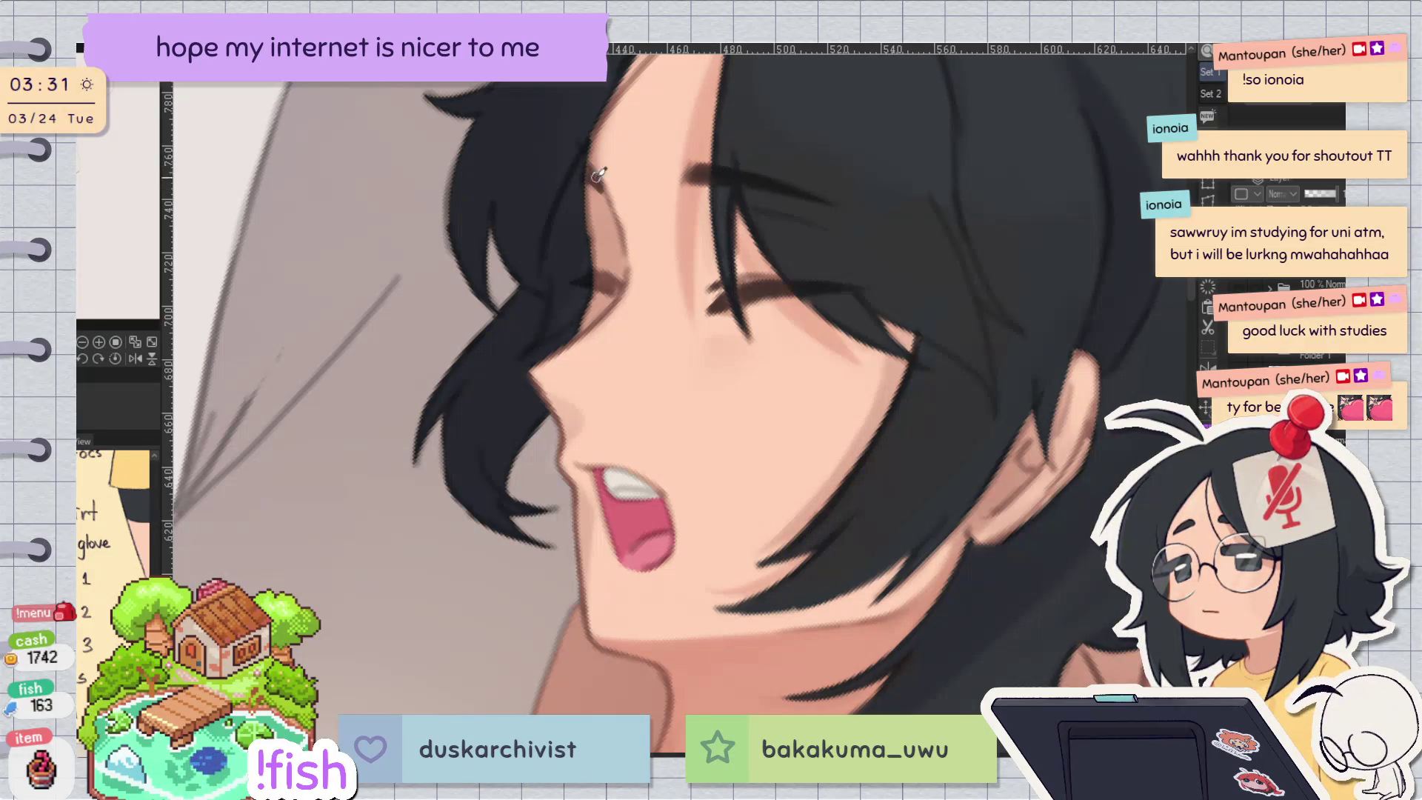
pyautogui.press('h')
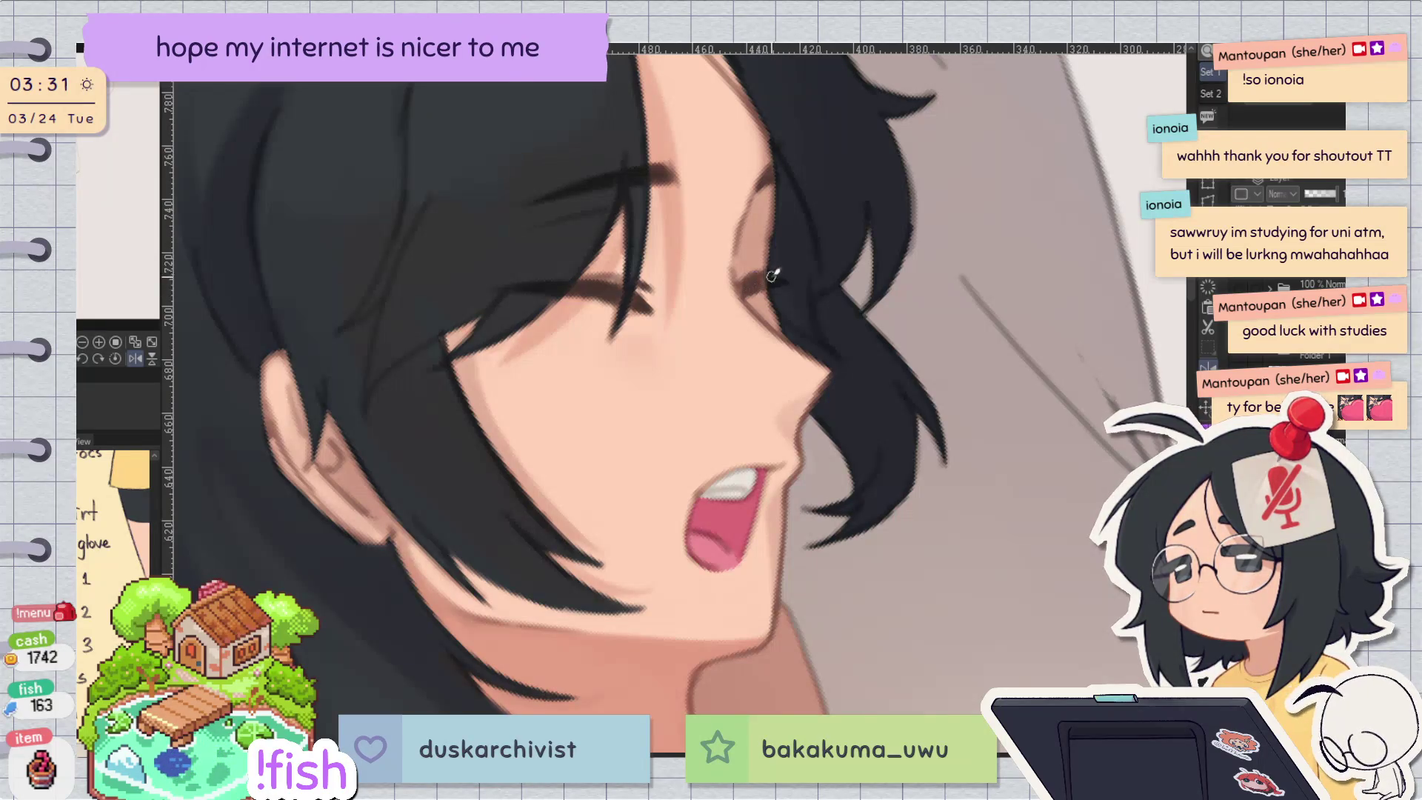
pyautogui.press('h')
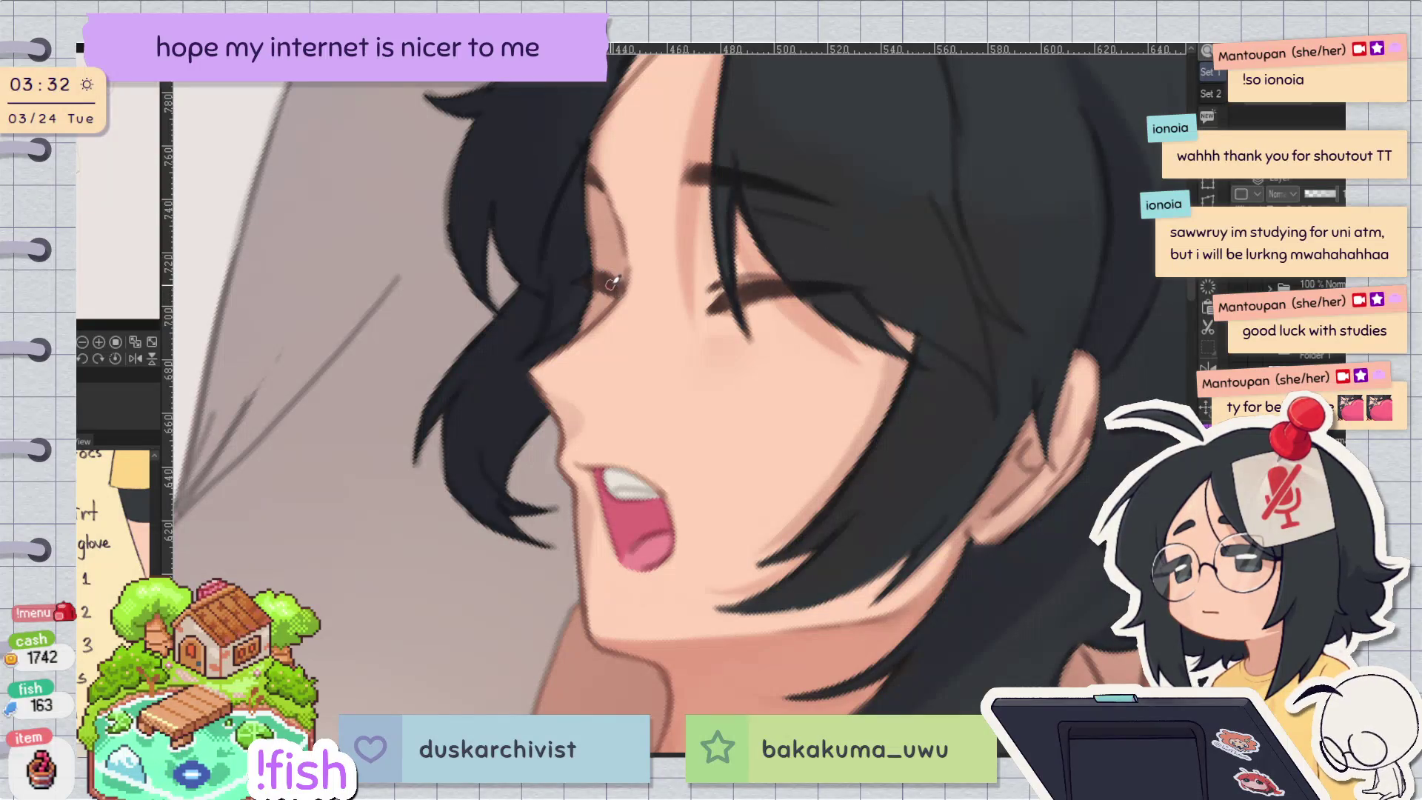
pyautogui.press('h')
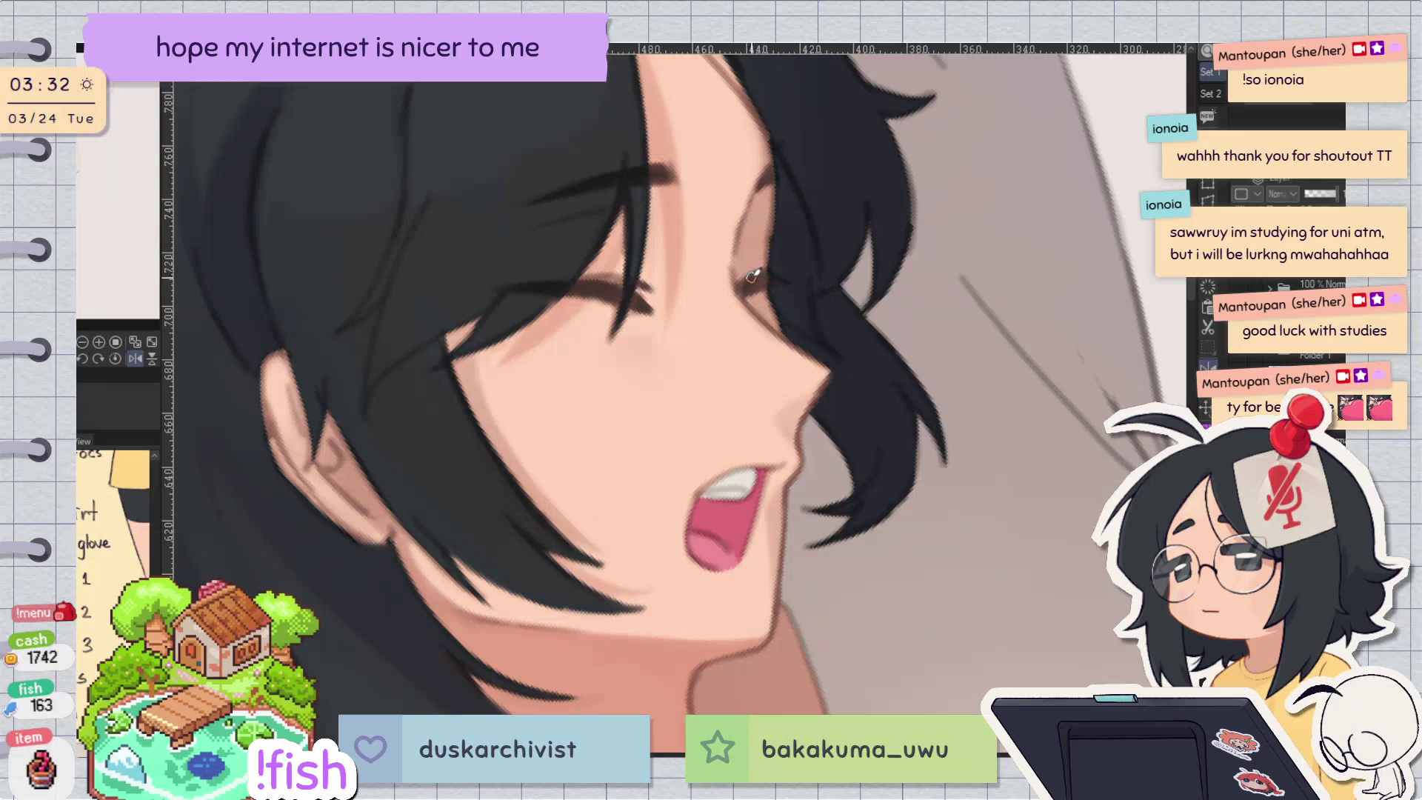
pyautogui.press('h')
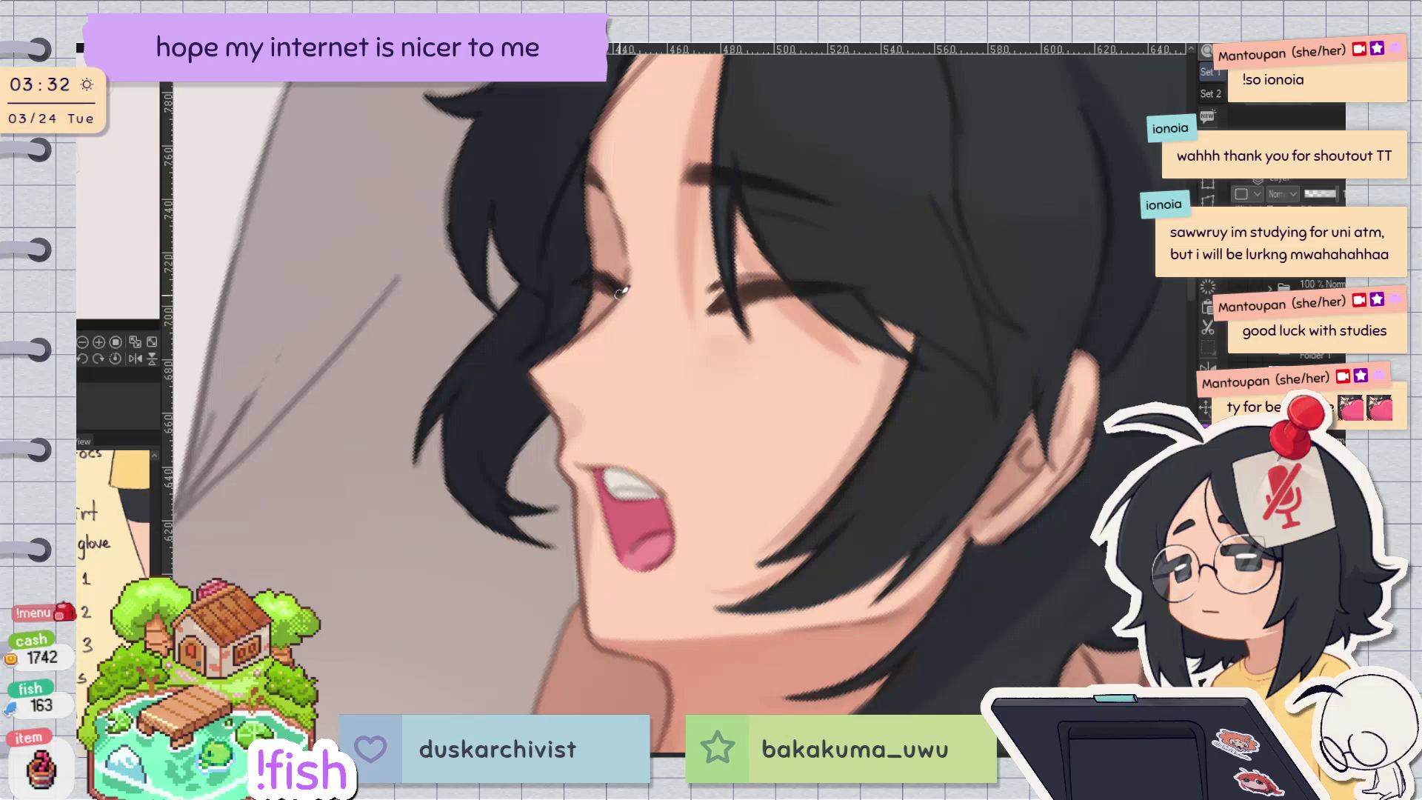
pyautogui.press('h')
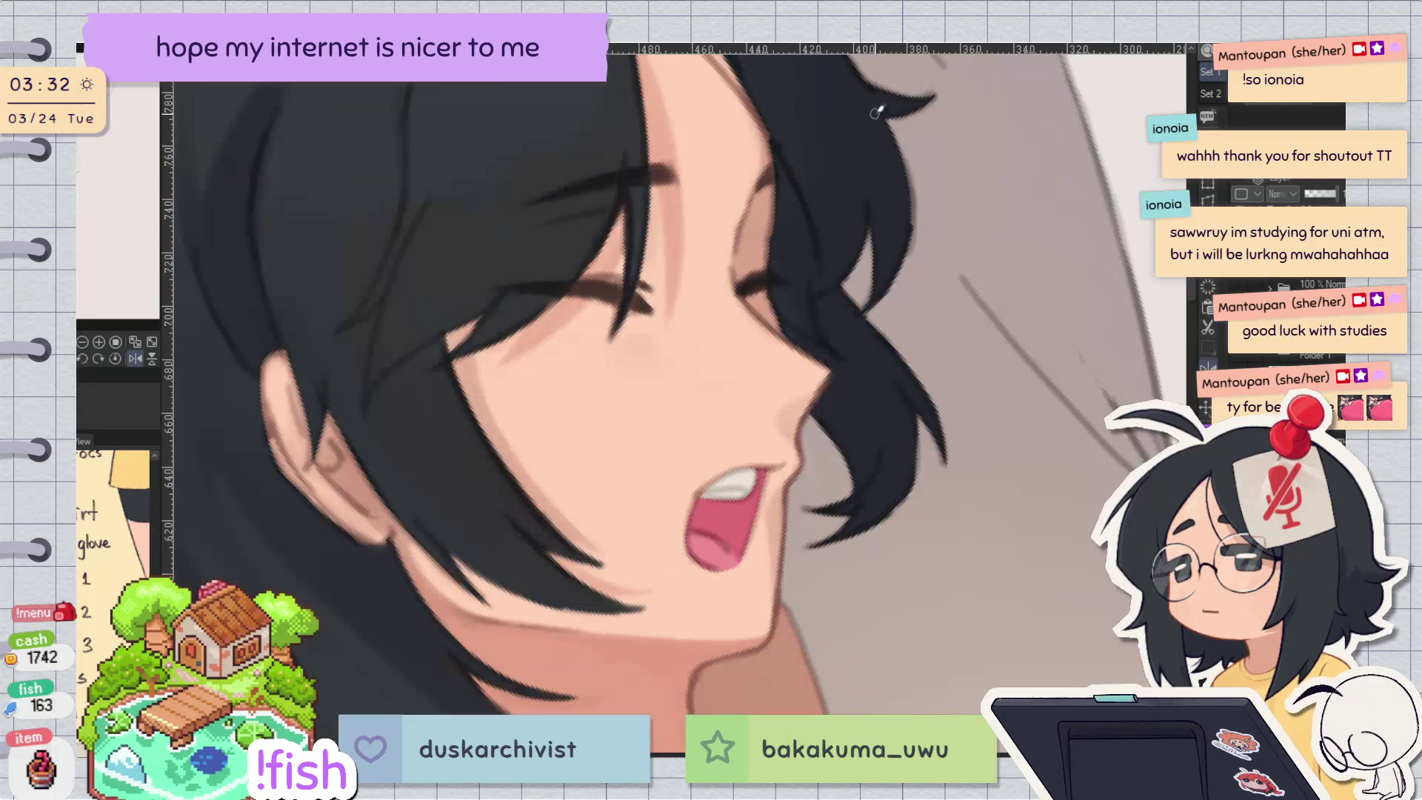
pyautogui.press('h')
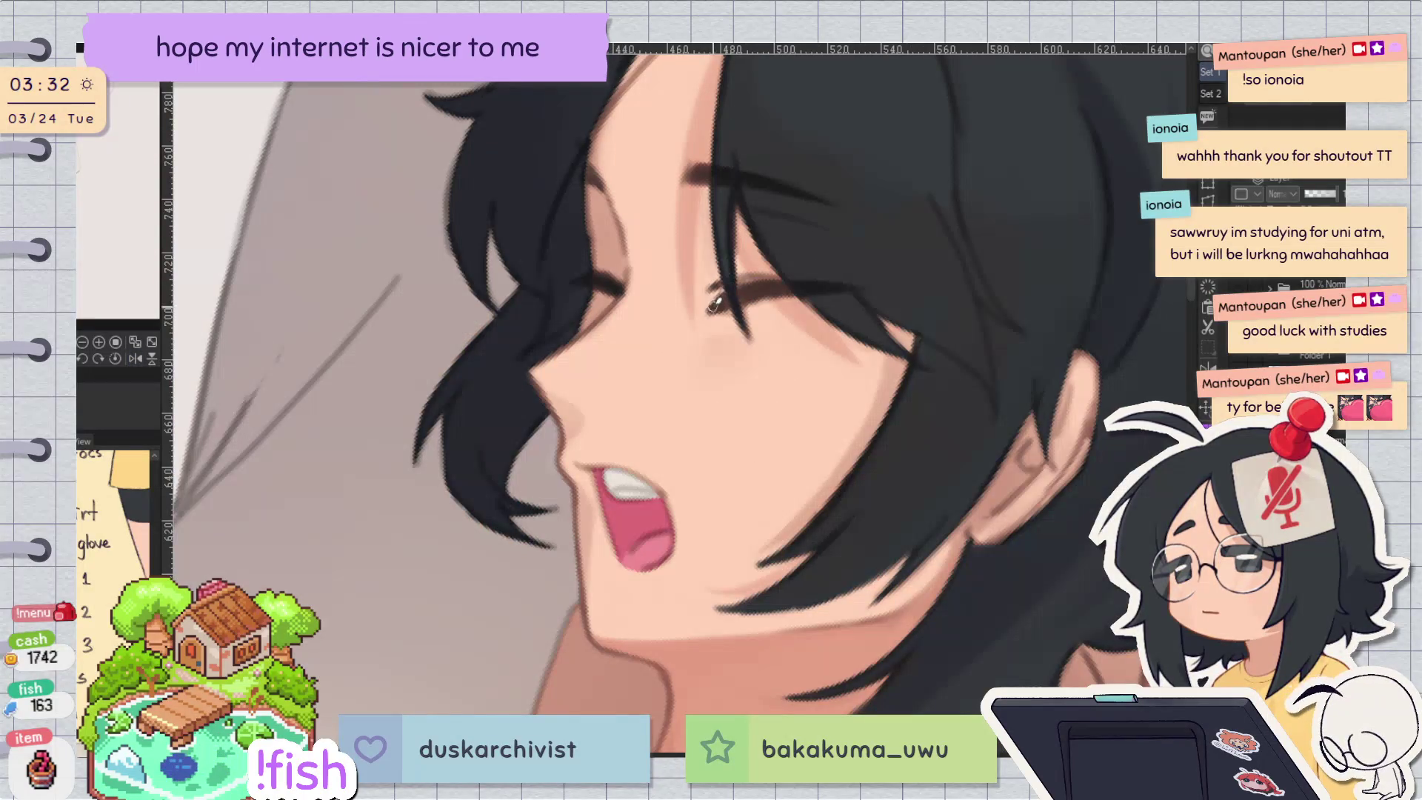
pyautogui.moveTo(728, 303); pyautogui.dragTo(771, 535)
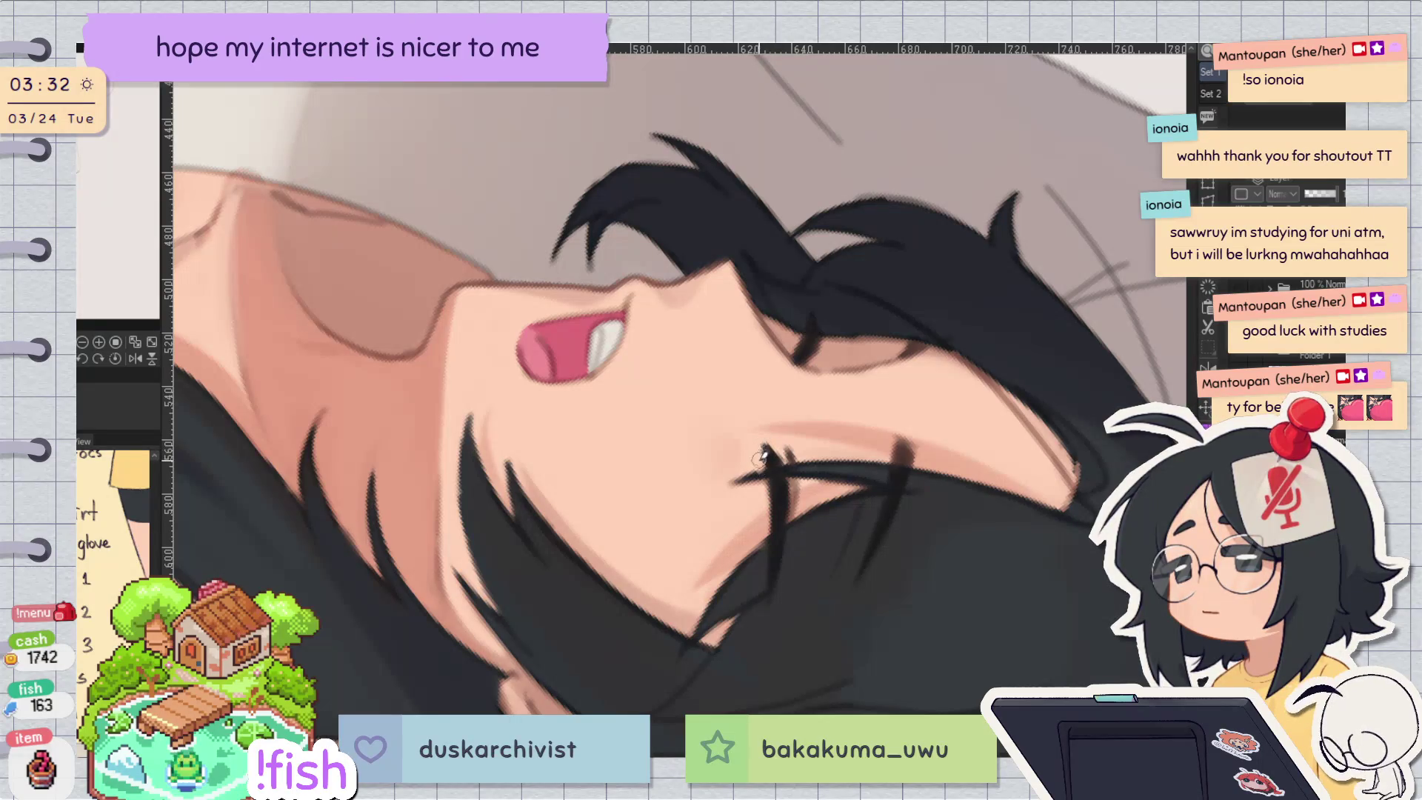
pyautogui.press('h')
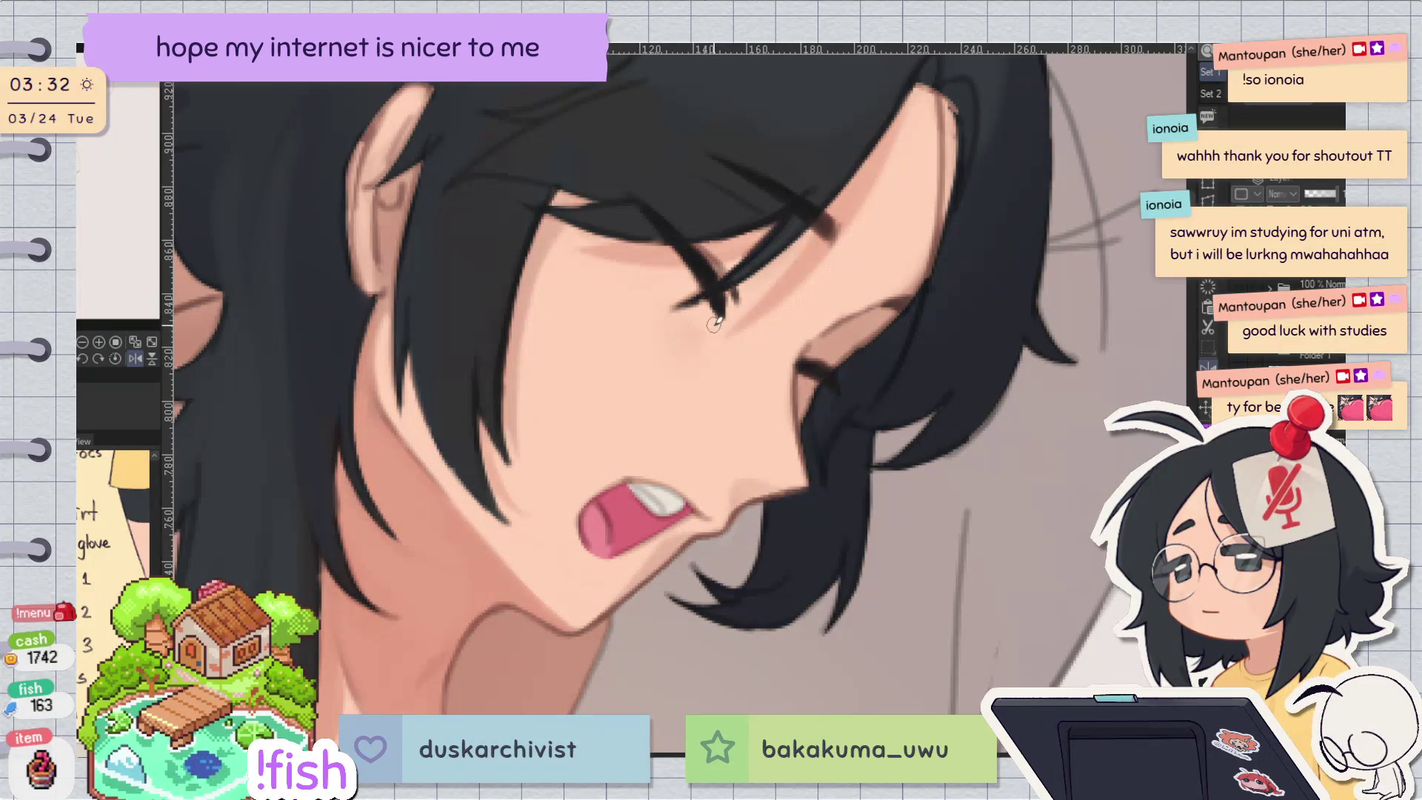
pyautogui.moveTo(637, 314); pyautogui.dragTo(747, 319)
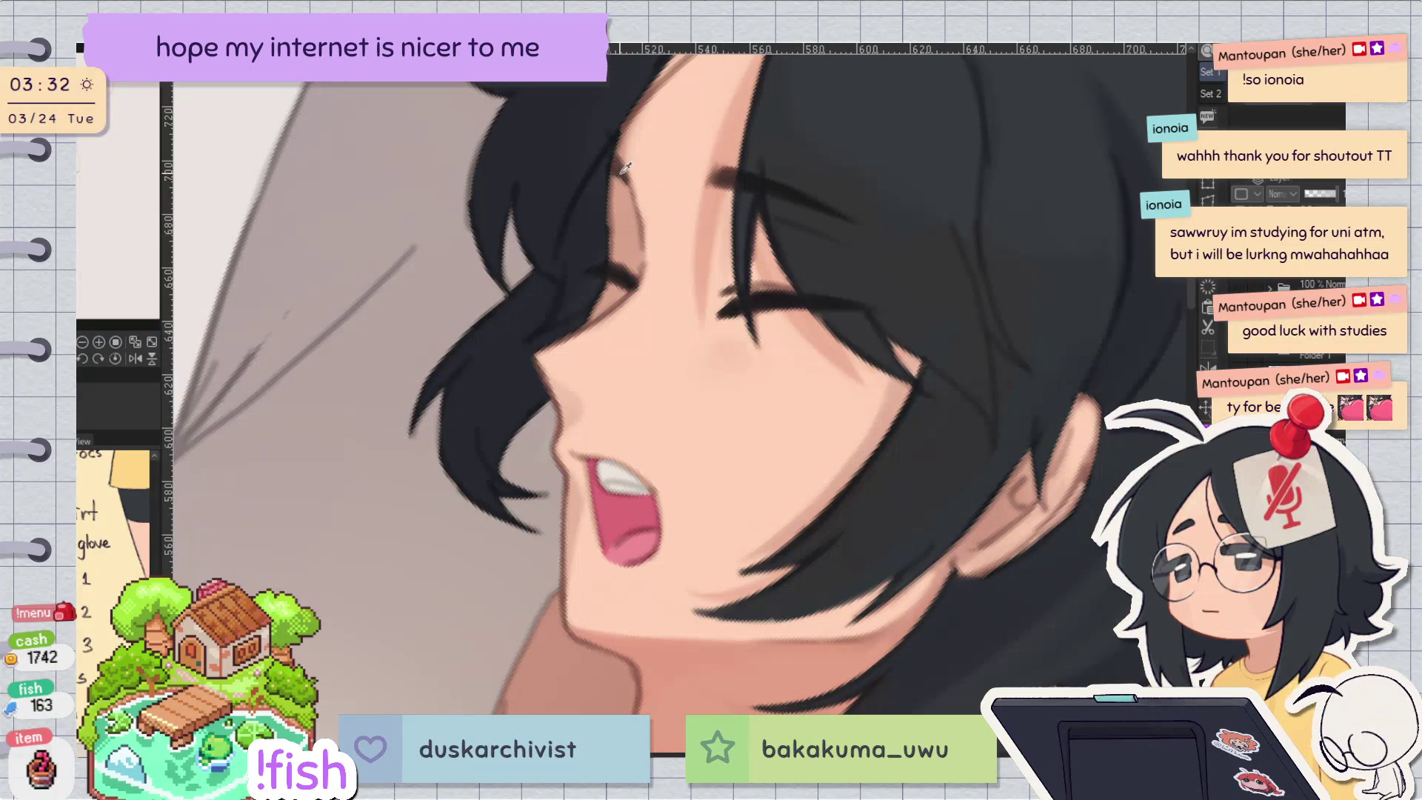
pyautogui.moveTo(814, 296); pyautogui.dragTo(596, 381)
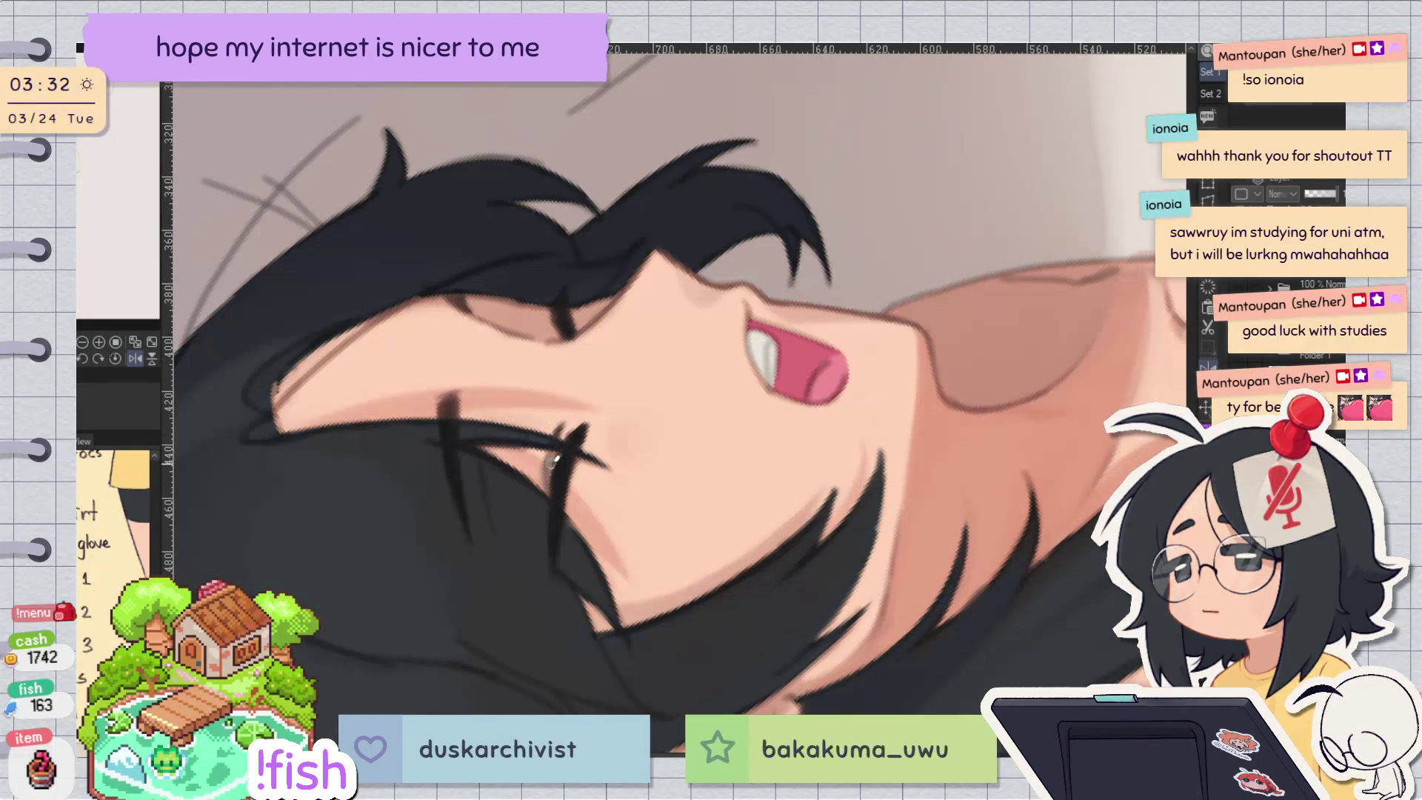
pyautogui.moveTo(552, 494); pyautogui.dragTo(820, 415)
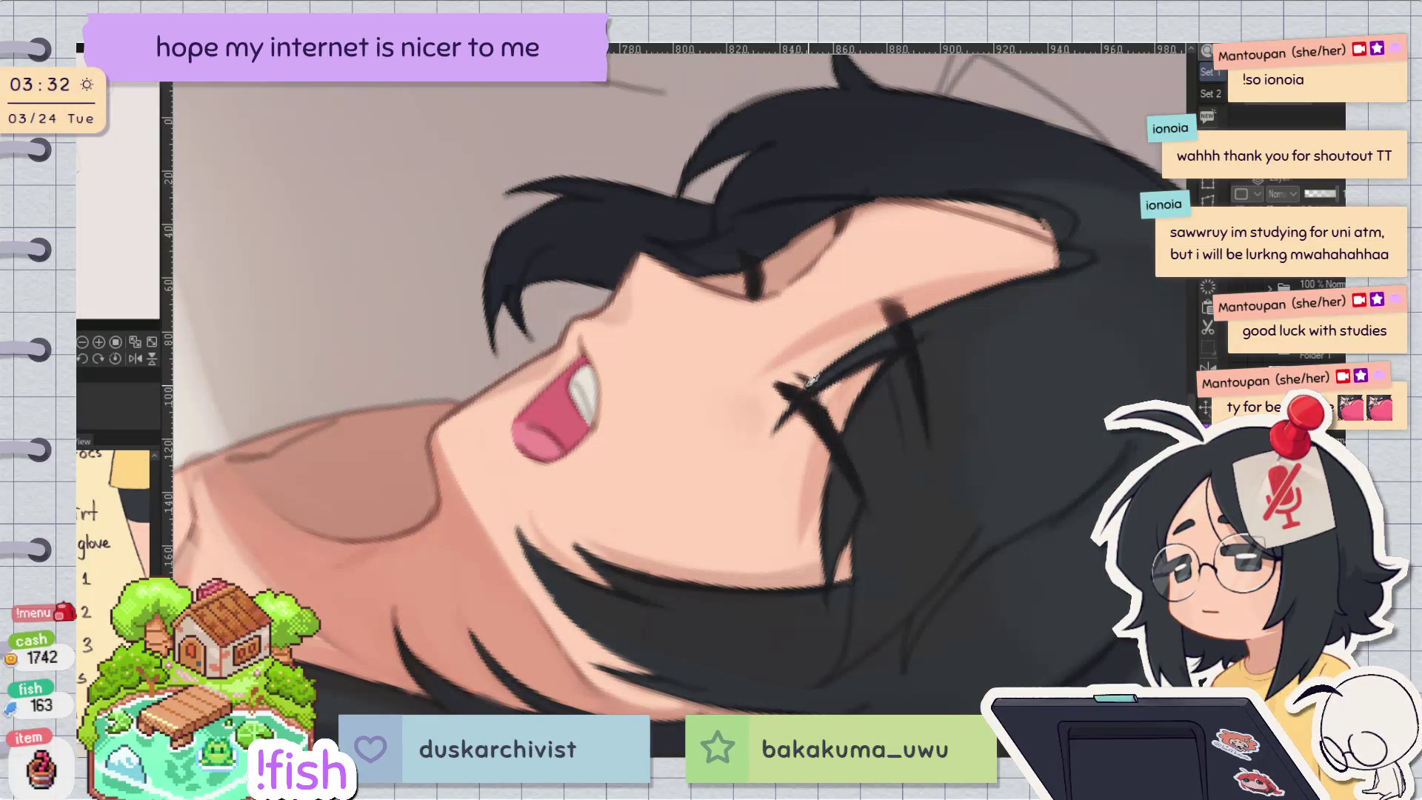
pyautogui.press('h')
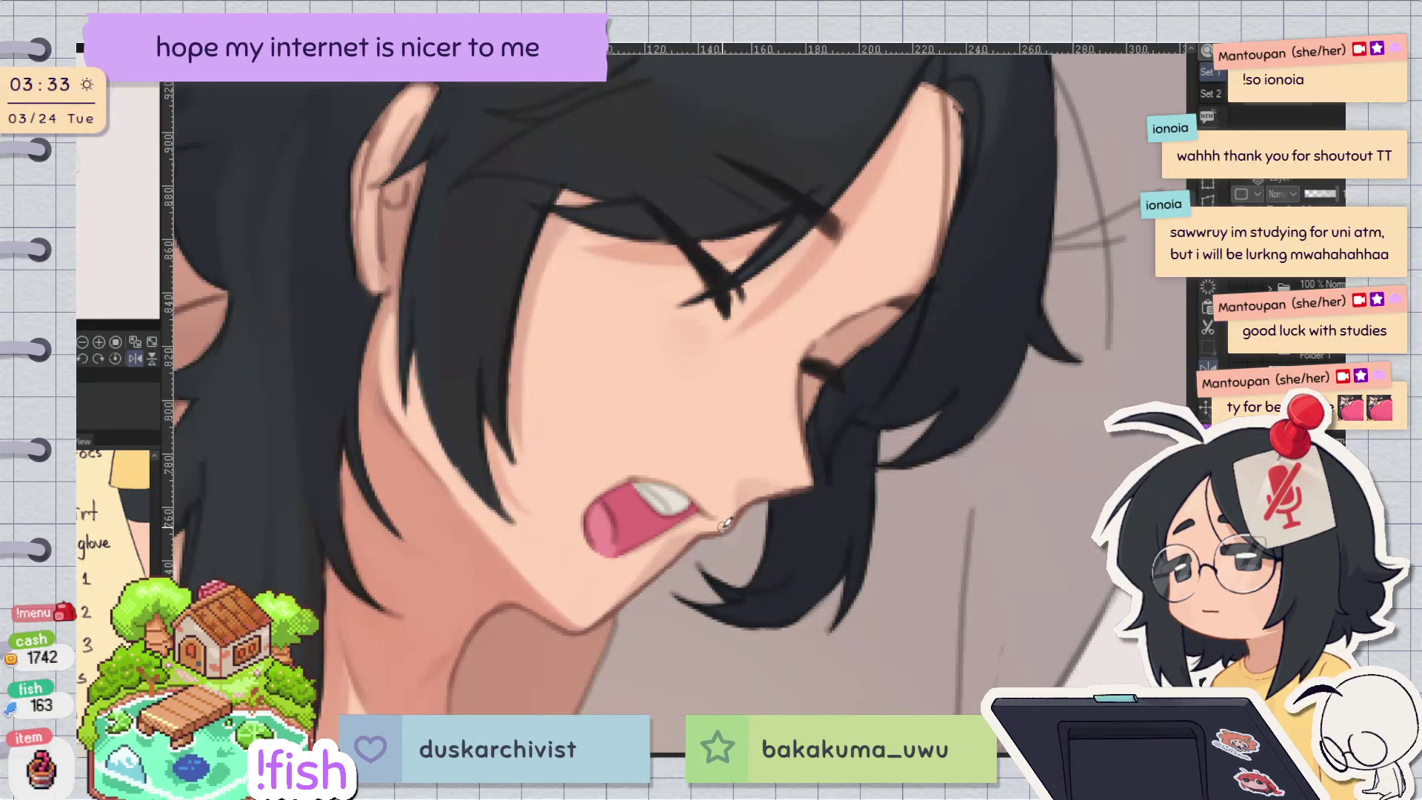
pyautogui.press('h')
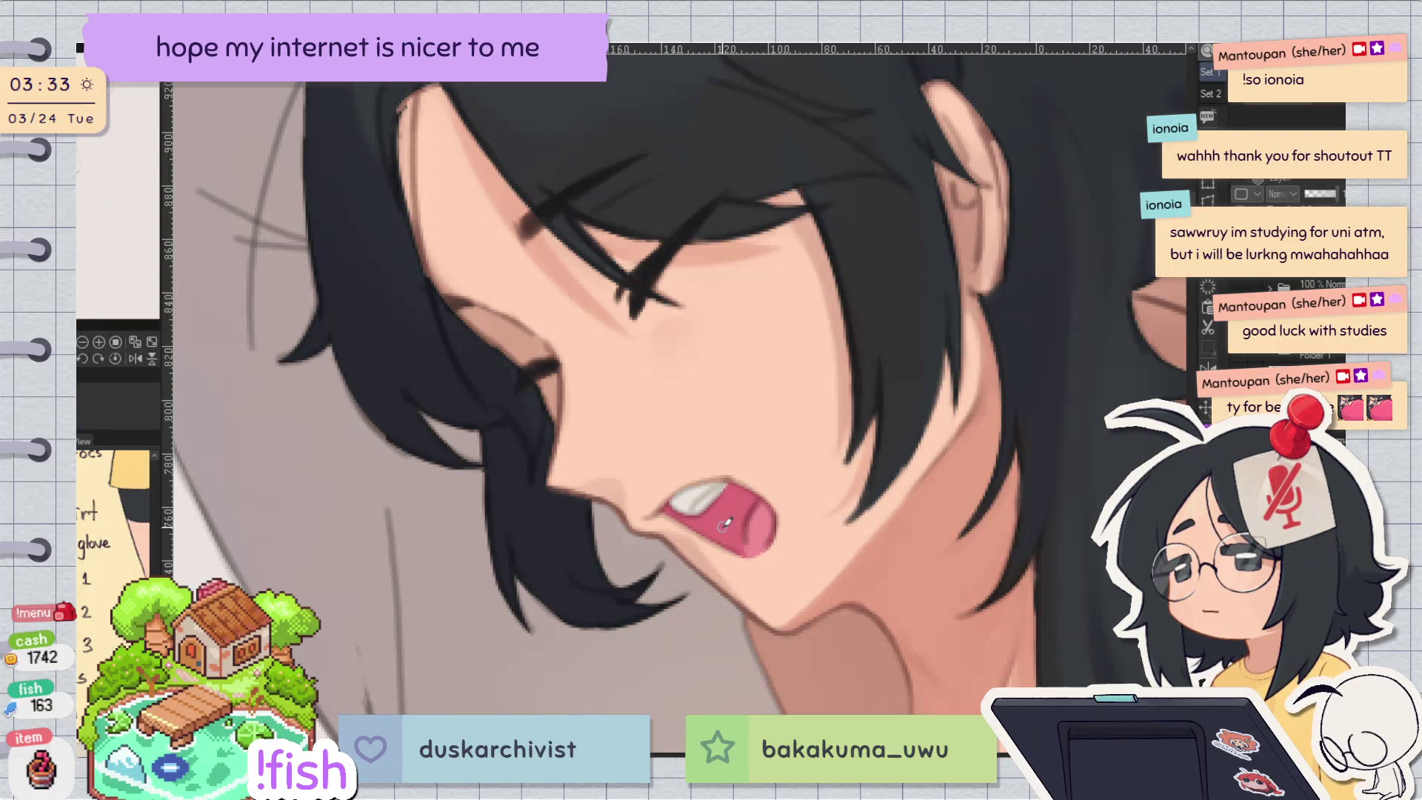
pyautogui.scroll(-3, 981, 436)
pyautogui.scroll(-2, 981, 436)
pyautogui.moveTo(1253, 505); pyautogui.dragTo(1035, 320)
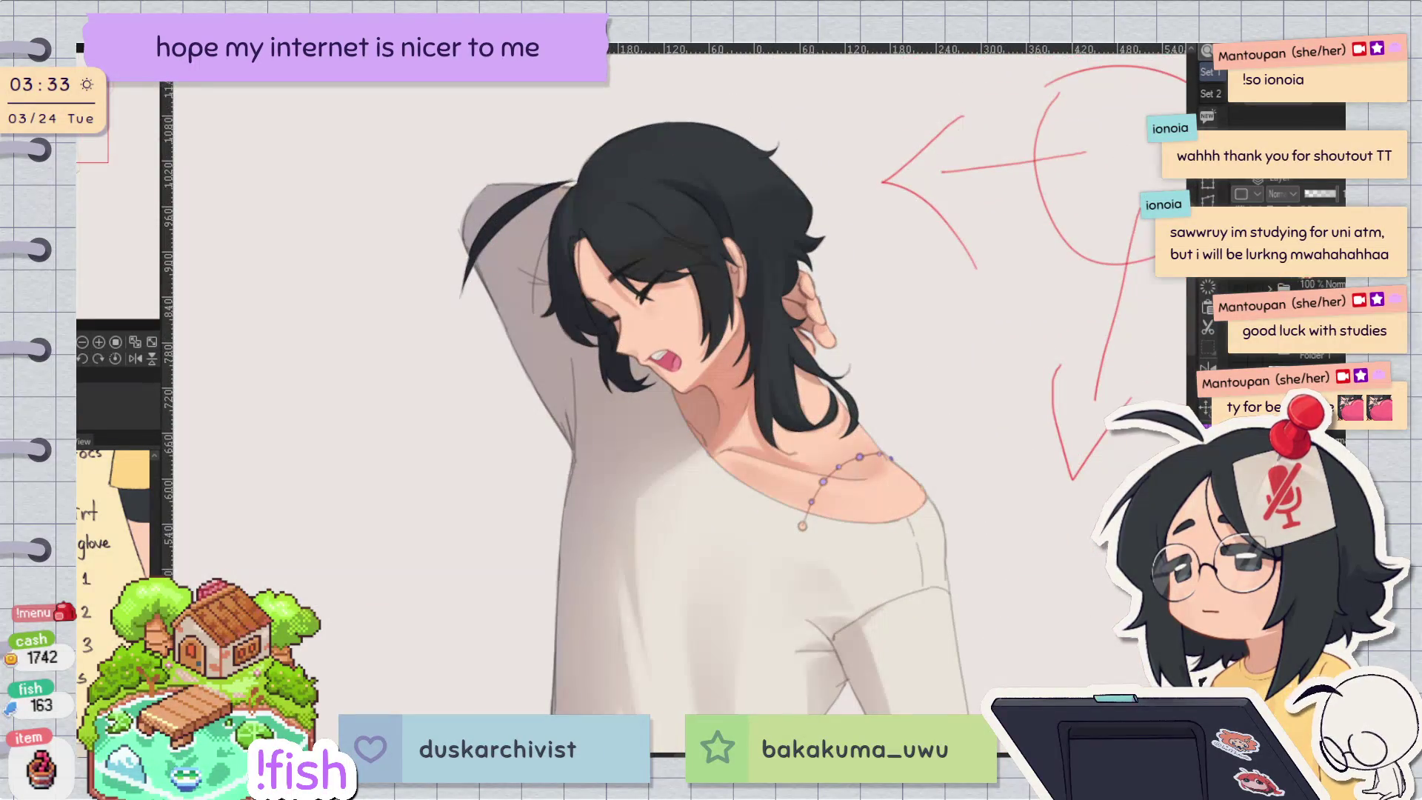
# Step: Delete the red arrow sketch and hand-letter the word "Break" beside the hair
pyautogui.press('Delete')
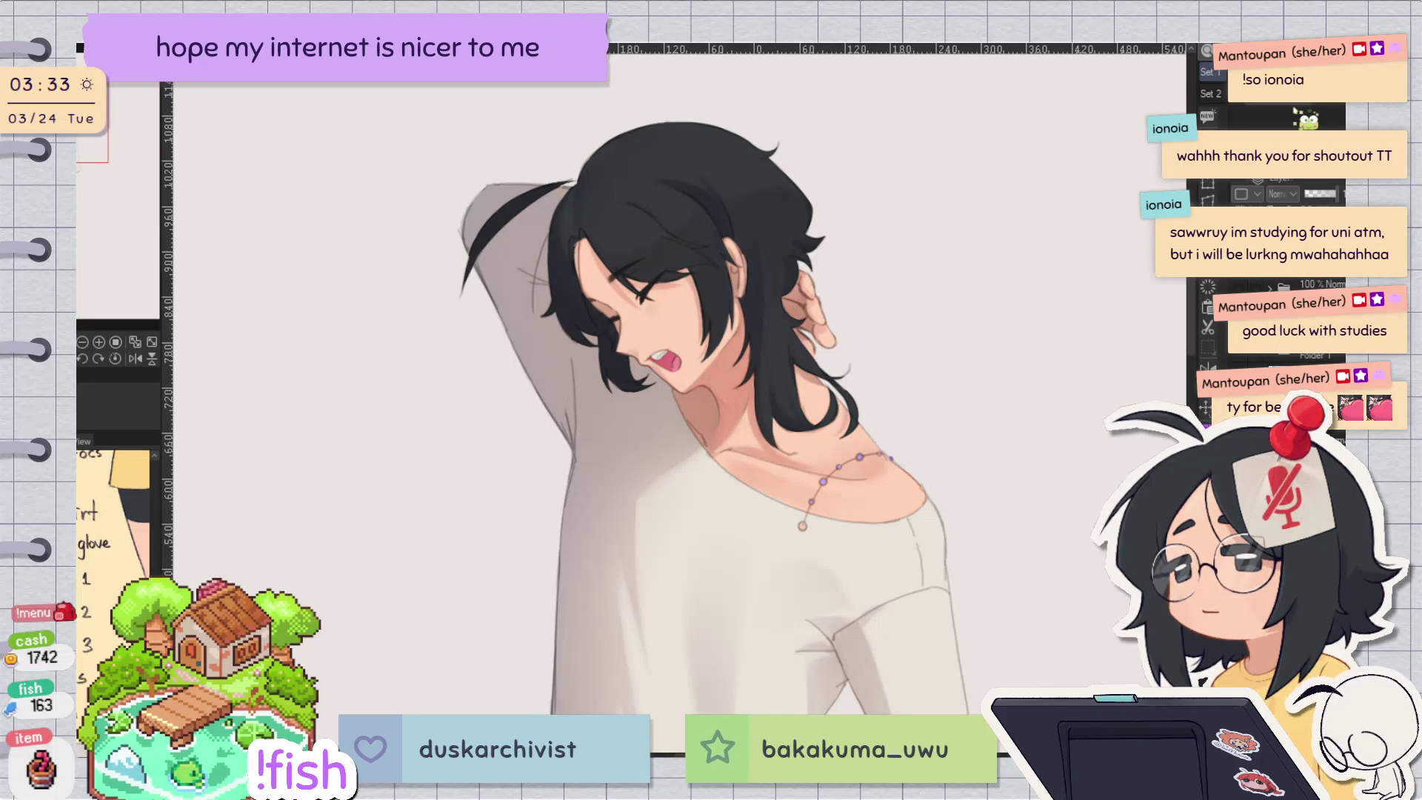
pyautogui.scroll(4, 889, 237)
pyautogui.moveTo(680, 411); pyautogui.dragTo(727, 592)
pyautogui.moveTo(679, 433); pyautogui.dragTo(729, 574)
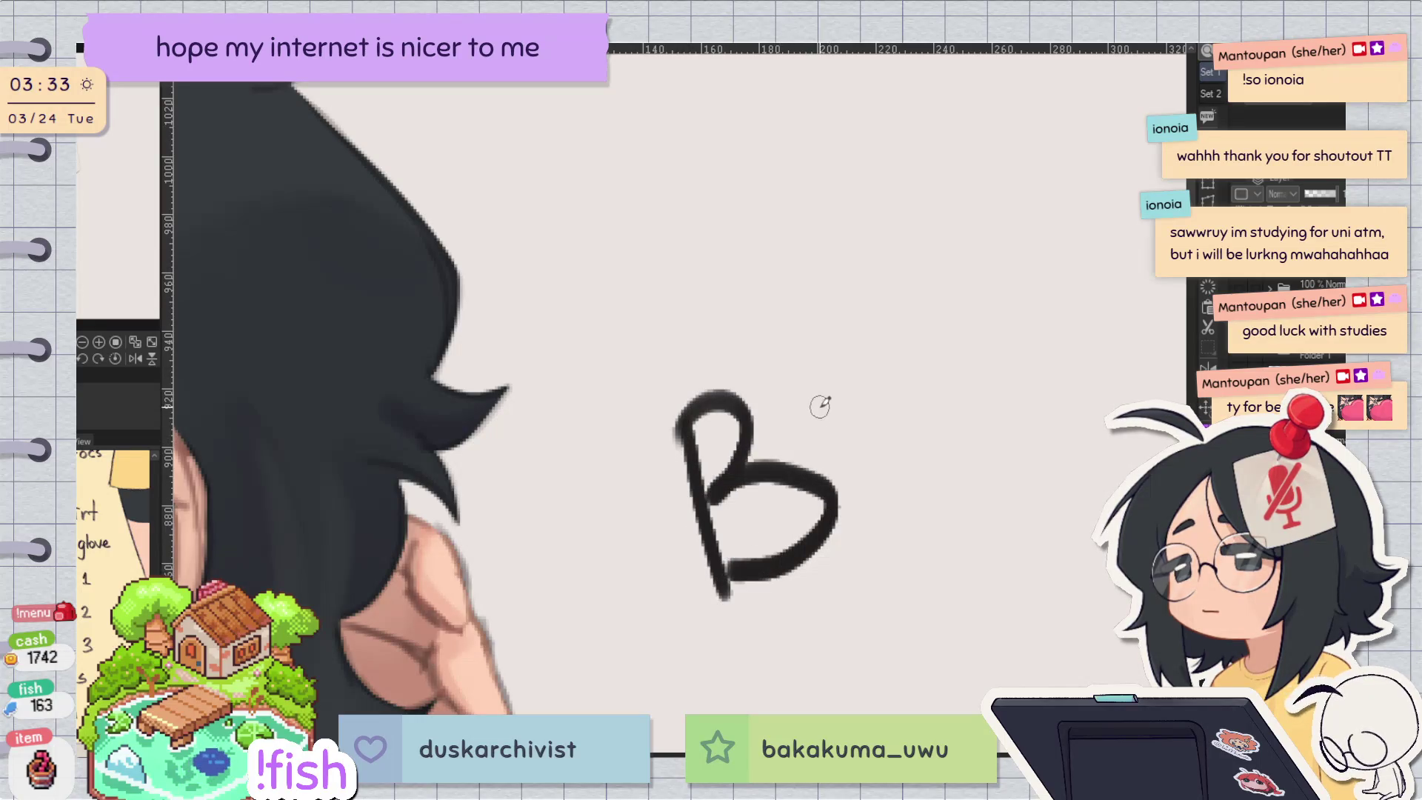
pyautogui.moveTo(833, 426); pyautogui.dragTo(876, 546)
pyautogui.moveTo(844, 474)
pyautogui.mouseDown()
pyautogui.moveTo(891, 444)
pyautogui.moveTo(976, 495)
pyautogui.moveTo(1029, 397)
pyautogui.mouseUp()
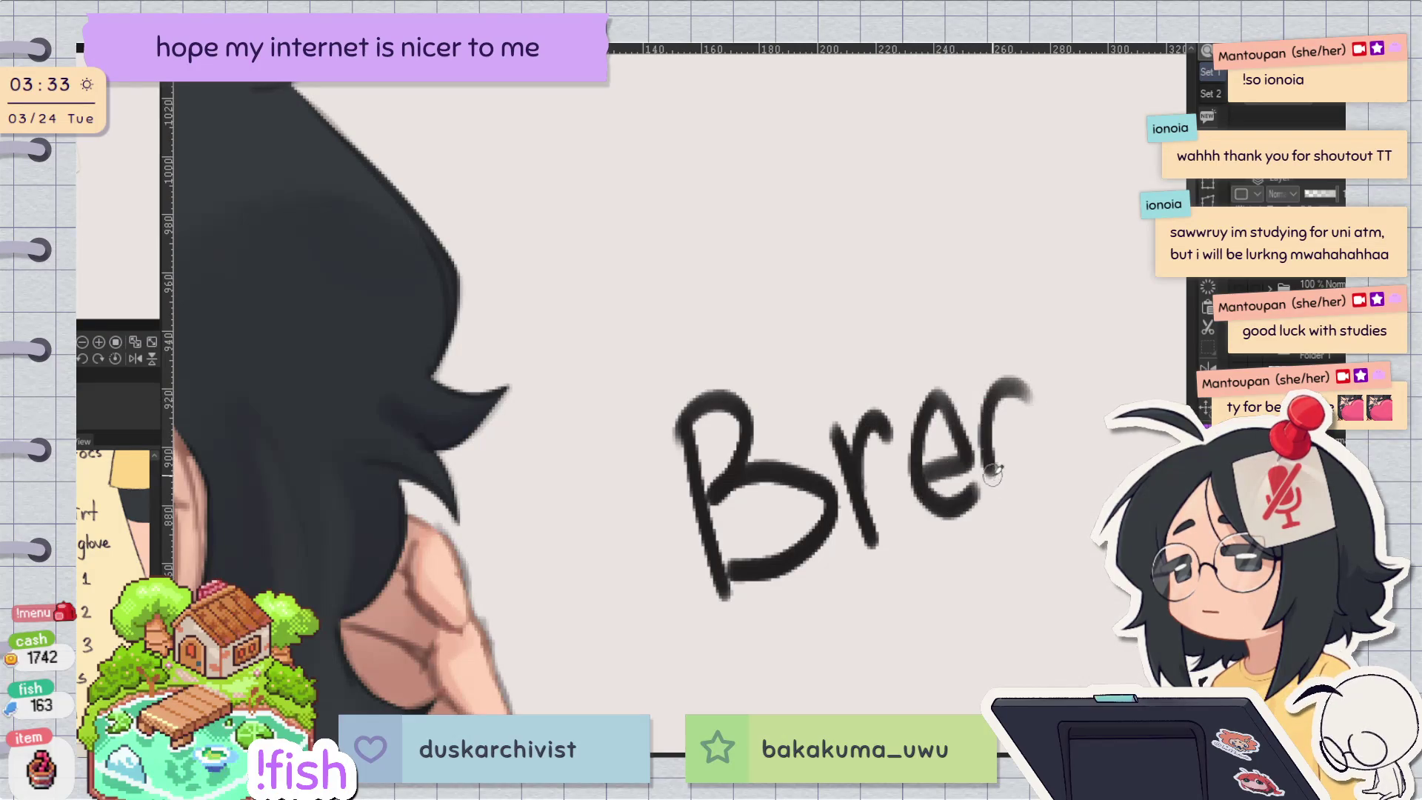
pyautogui.moveTo(992, 472); pyautogui.dragTo(1067, 495)
pyautogui.moveTo(1045, 293); pyautogui.dragTo(1094, 493)
pyautogui.moveTo(1125, 353)
pyautogui.mouseDown()
pyautogui.moveTo(1093, 422)
pyautogui.moveTo(834, 304)
pyautogui.mouseUp()
# Step: Hand-letter the word "time" below "Break"
pyautogui.moveTo(833, 403); pyautogui.dragTo(865, 539)
pyautogui.moveTo(812, 481); pyautogui.dragTo(874, 455)
pyautogui.moveTo(900, 448)
pyautogui.mouseDown()
pyautogui.moveTo(913, 524)
pyautogui.moveTo(918, 419)
pyautogui.moveTo(1031, 504)
pyautogui.mouseUp()
pyautogui.moveTo(1047, 448); pyautogui.dragTo(1058, 485)
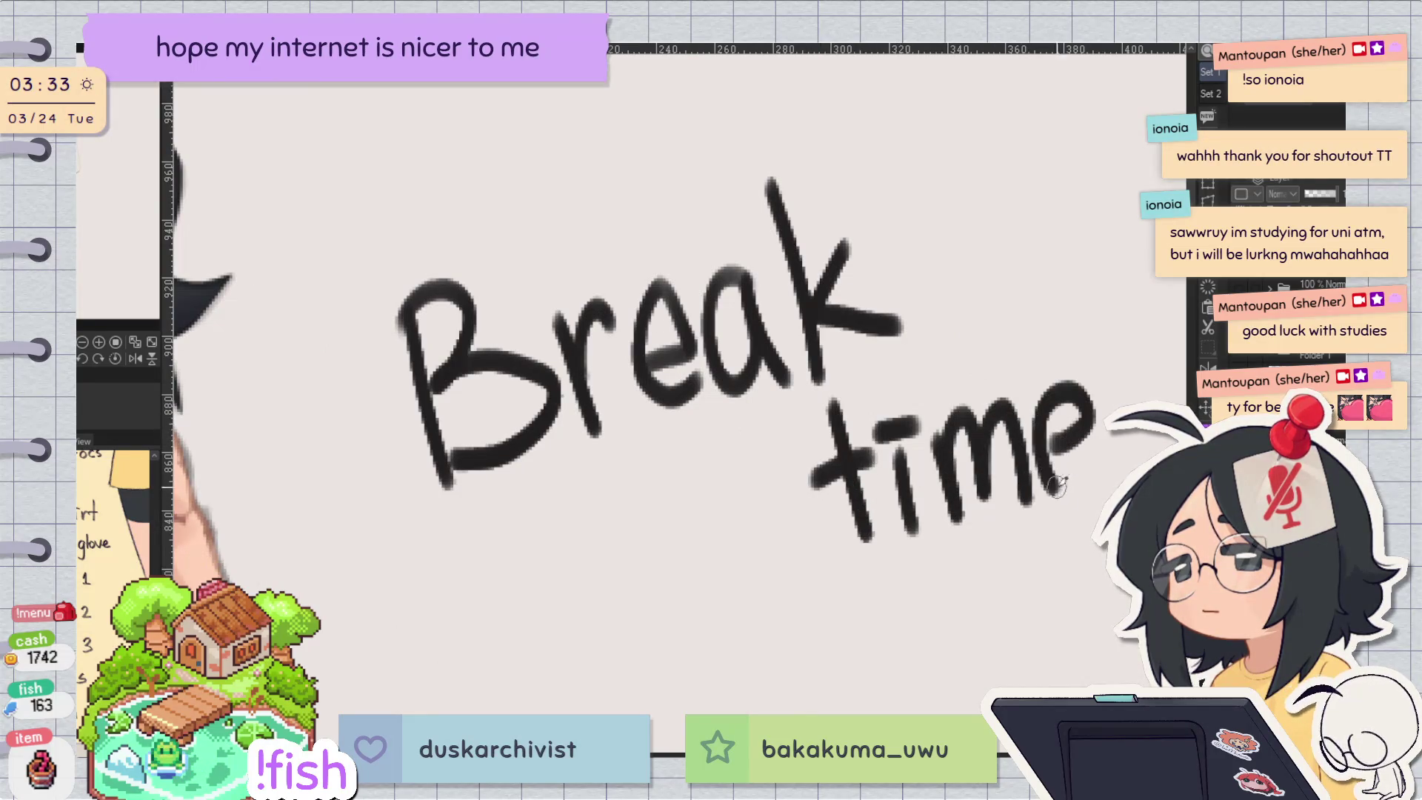
# Step: Start the next line with "my hand", undoing the botched first stroke
pyautogui.scroll(-2, 809, 298)
pyautogui.moveTo(511, 441)
pyautogui.mouseDown()
pyautogui.moveTo(576, 480)
pyautogui.moveTo(601, 474)
pyautogui.mouseUp()
pyautogui.hotkey('ctrl', 'z')
pyautogui.hotkey('ctrl', 'z')
pyautogui.hotkey('ctrl', 'z')
pyautogui.moveTo(485, 423); pyautogui.dragTo(535, 463)
pyautogui.moveTo(539, 400)
pyautogui.mouseDown()
pyautogui.moveTo(553, 454)
pyautogui.moveTo(539, 532)
pyautogui.mouseUp()
pyautogui.moveTo(593, 371)
pyautogui.mouseDown()
pyautogui.moveTo(601, 442)
pyautogui.moveTo(623, 441)
pyautogui.mouseUp()
pyautogui.moveTo(638, 392)
pyautogui.mouseDown()
pyautogui.moveTo(629, 422)
pyautogui.moveTo(675, 437)
pyautogui.moveTo(714, 428)
pyautogui.mouseUp()
pyautogui.moveTo(718, 341); pyautogui.dragTo(724, 430)
# Step: Write "hurts" after "hand", undoing and redrawing its ending
pyautogui.moveTo(766, 337)
pyautogui.mouseDown()
pyautogui.moveTo(776, 422)
pyautogui.moveTo(794, 422)
pyautogui.mouseUp()
pyautogui.moveTo(801, 378)
pyautogui.mouseDown()
pyautogui.moveTo(830, 414)
pyautogui.moveTo(859, 366)
pyautogui.mouseUp()
pyautogui.moveTo(884, 319)
pyautogui.mouseDown()
pyautogui.moveTo(889, 407)
pyautogui.moveTo(899, 369)
pyautogui.mouseUp()
pyautogui.moveTo(925, 363); pyautogui.dragTo(904, 402)
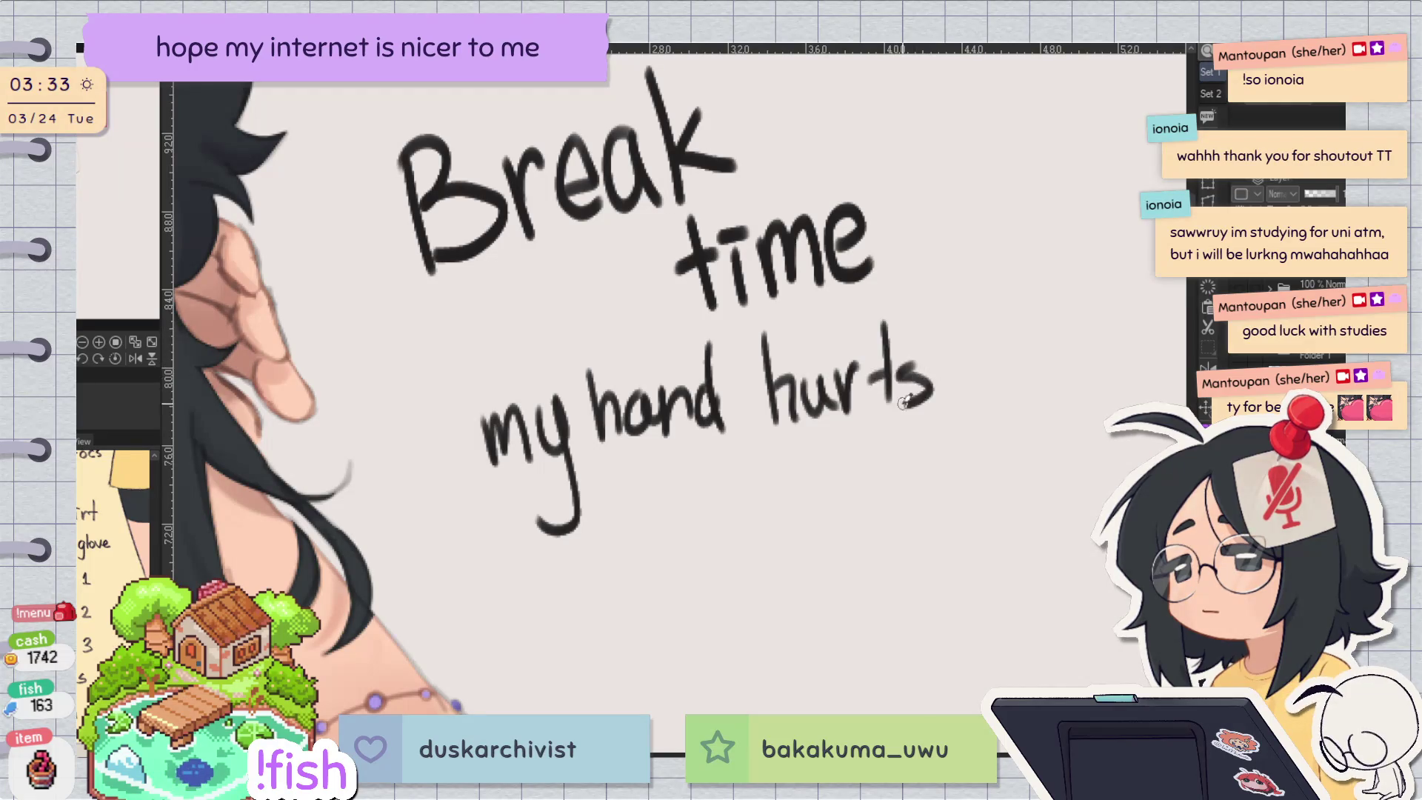
pyautogui.hotkey('ctrl', 'z')
pyautogui.hotkey('ctrl', 'z')
pyautogui.moveTo(858, 368)
pyautogui.mouseDown()
pyautogui.moveTo(897, 359)
pyautogui.moveTo(897, 398)
pyautogui.mouseUp()
pyautogui.moveTo(985, 332)
pyautogui.mouseDown()
pyautogui.moveTo(867, 313)
pyautogui.moveTo(960, 319)
pyautogui.mouseUp()
# Step: Add the "T-T" face after "hurts" and reposition the lettering in view
pyautogui.moveTo(845, 323); pyautogui.dragTo(844, 368)
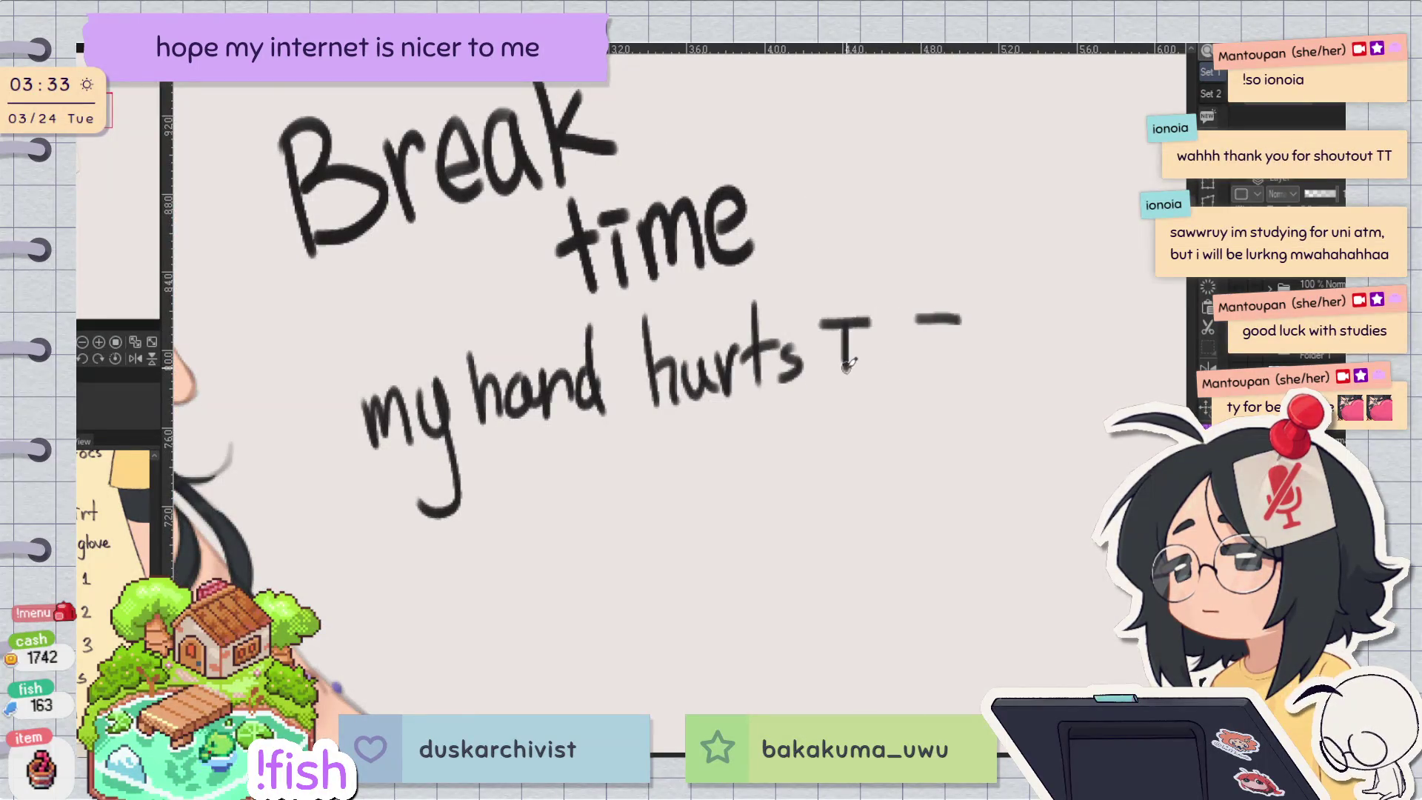
pyautogui.moveTo(939, 320)
pyautogui.mouseDown()
pyautogui.moveTo(937, 368)
pyautogui.moveTo(918, 345)
pyautogui.mouseUp()
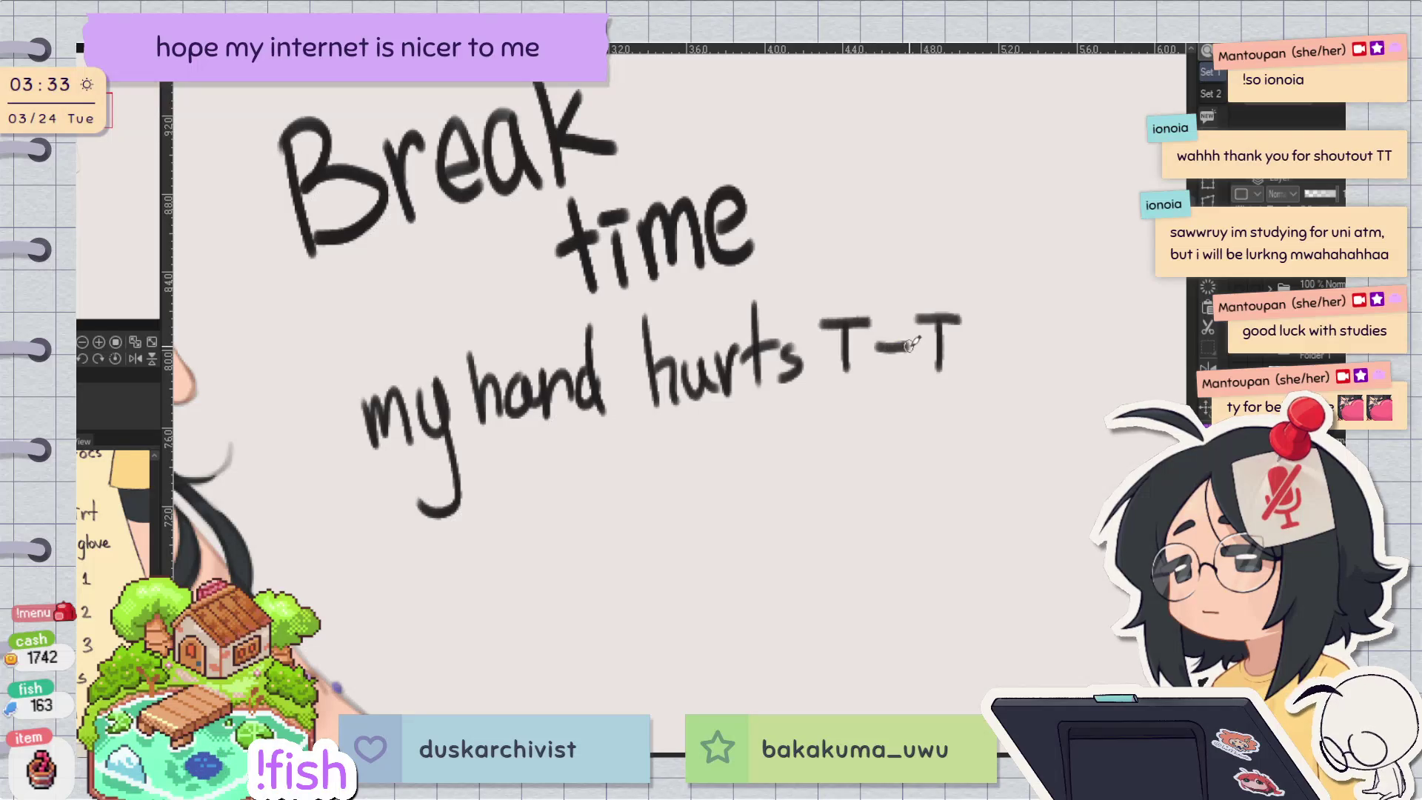
pyautogui.scroll(-2, 955, 357)
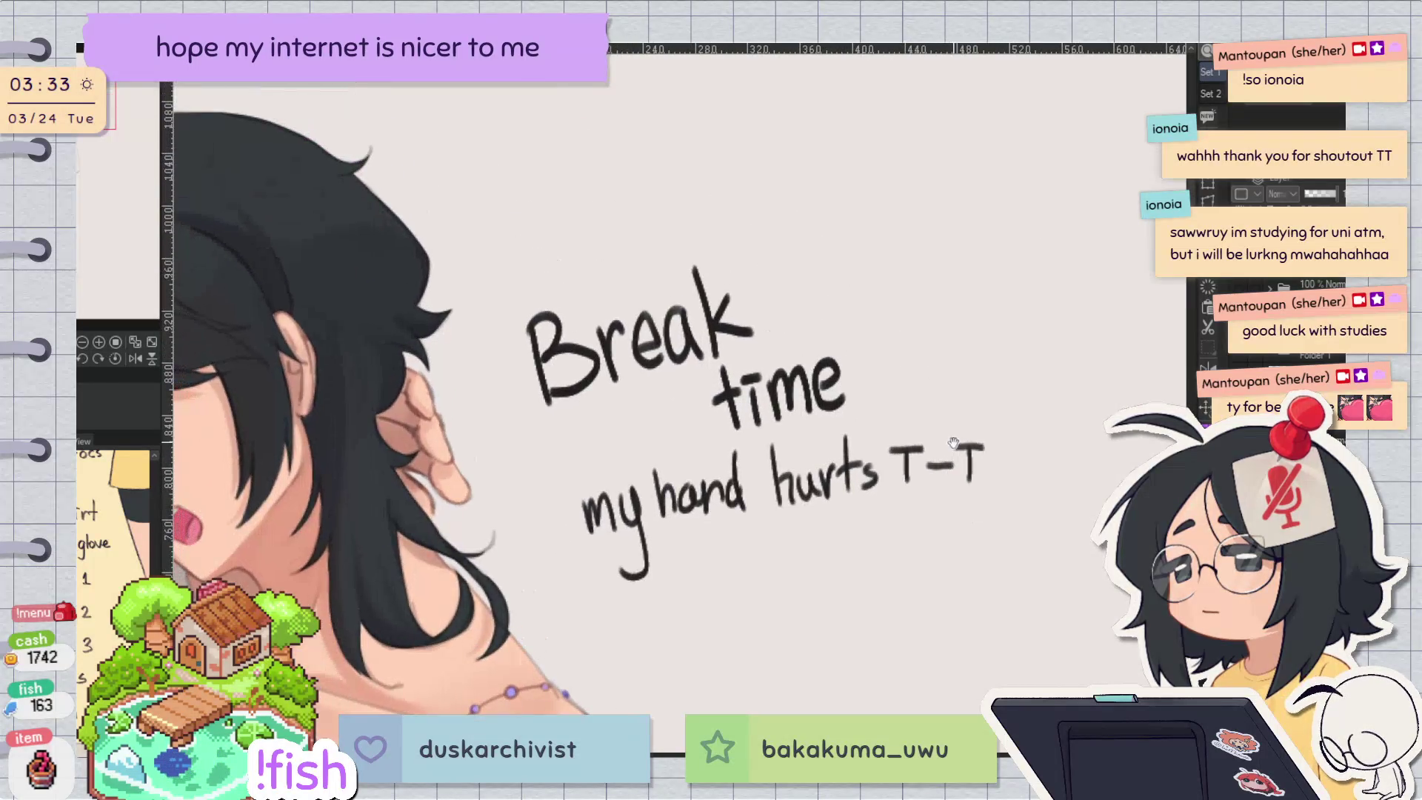
pyautogui.scroll(2, 962, 370)
pyautogui.moveTo(994, 366); pyautogui.dragTo(874, 385)
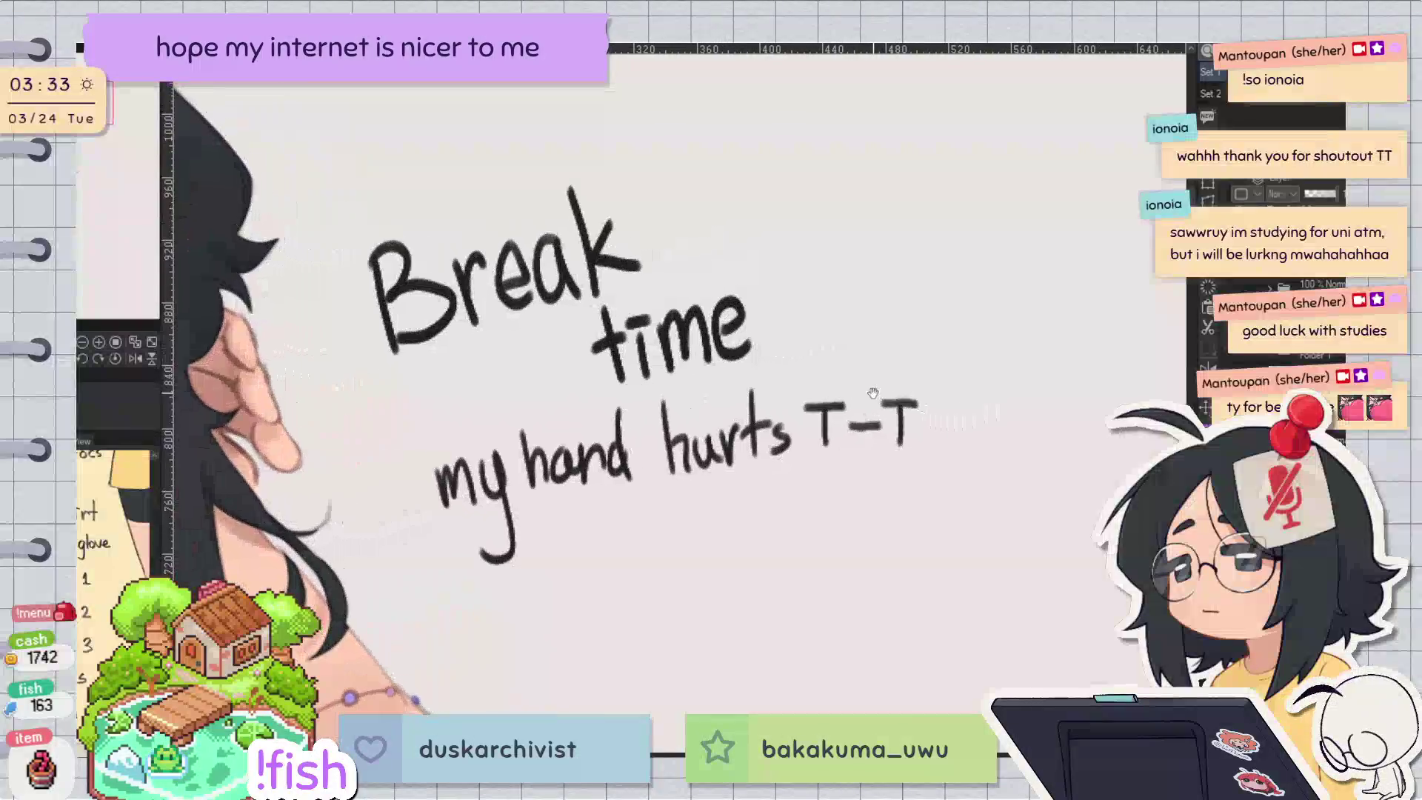
pyautogui.scroll(-2, 904, 381)
pyautogui.scroll(1, 907, 379)
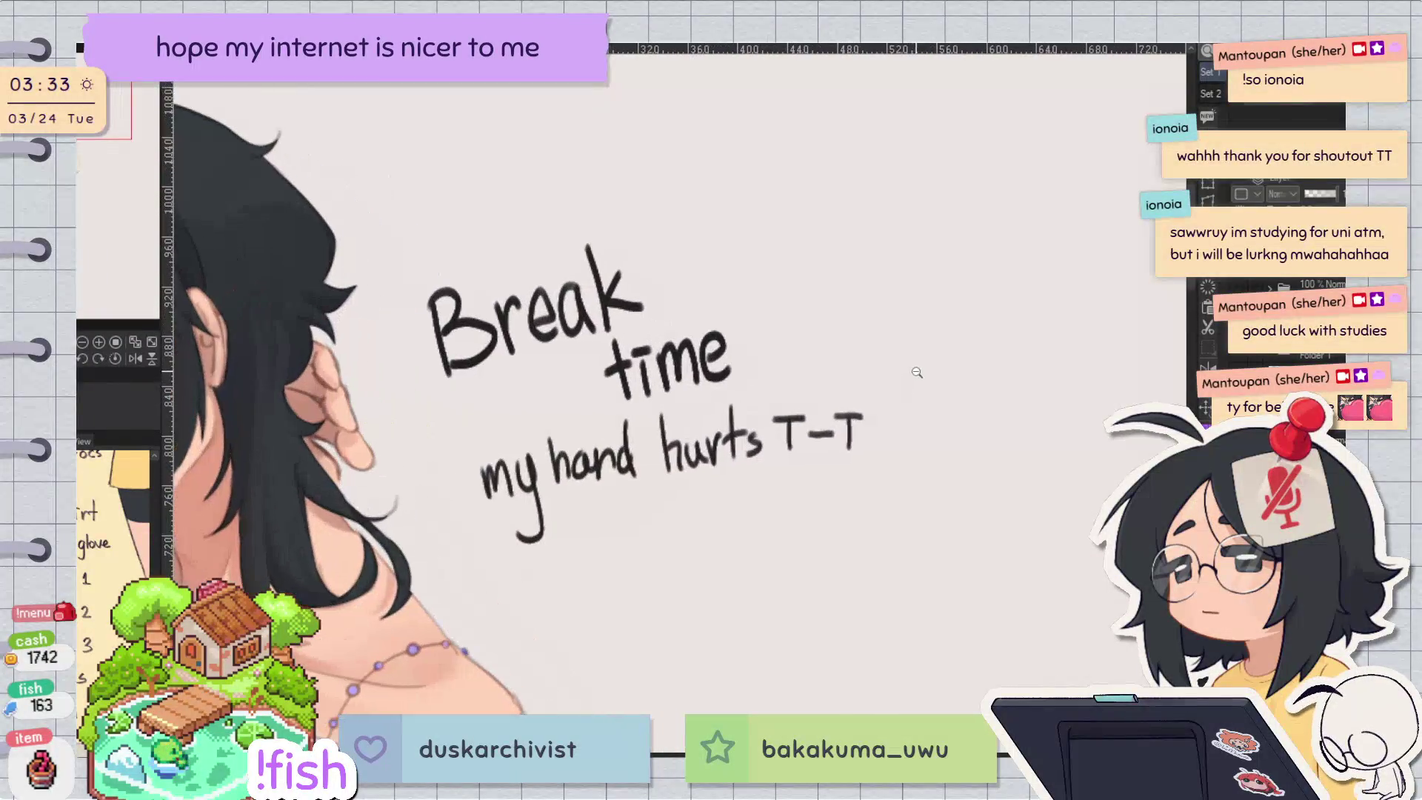
pyautogui.scroll(1, 919, 378)
pyautogui.scroll(1, 929, 376)
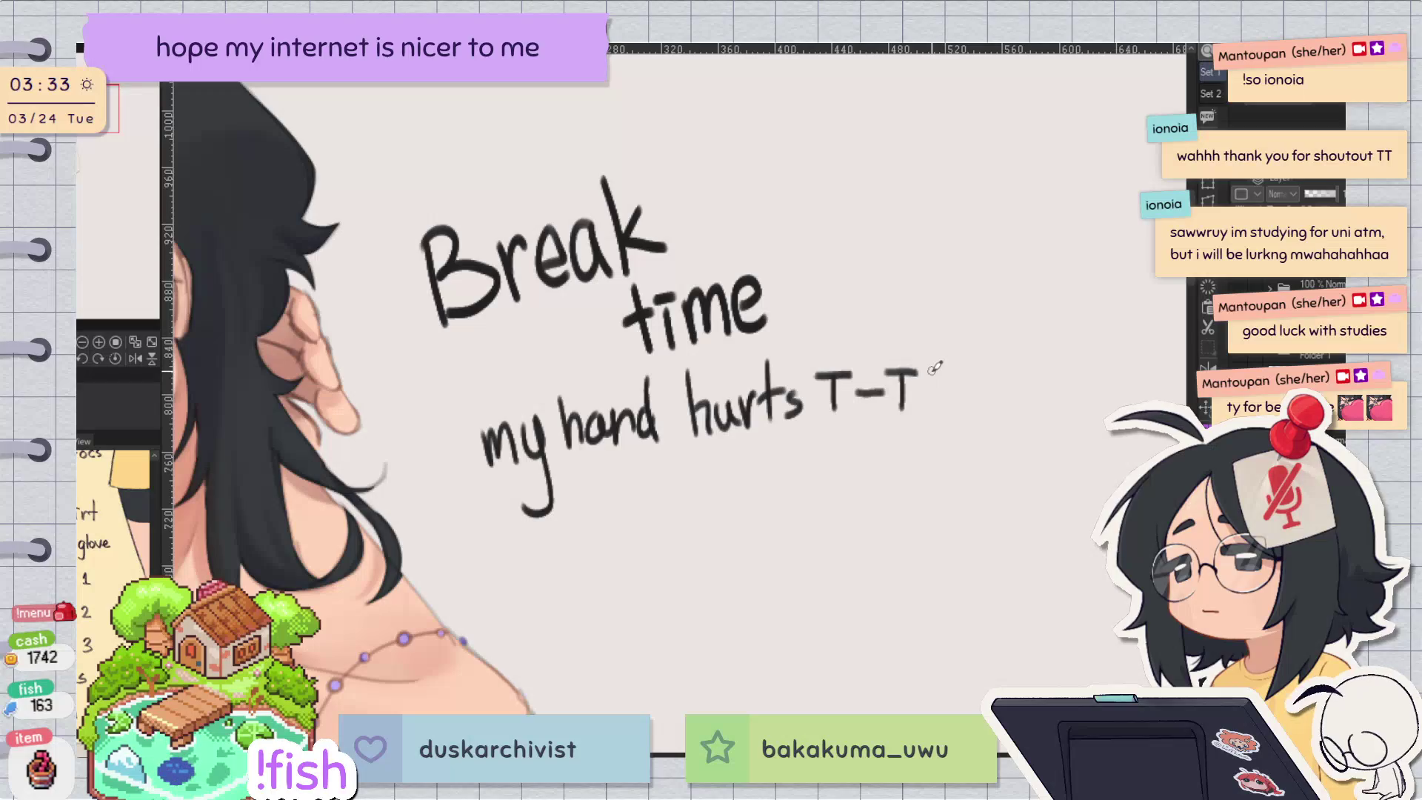